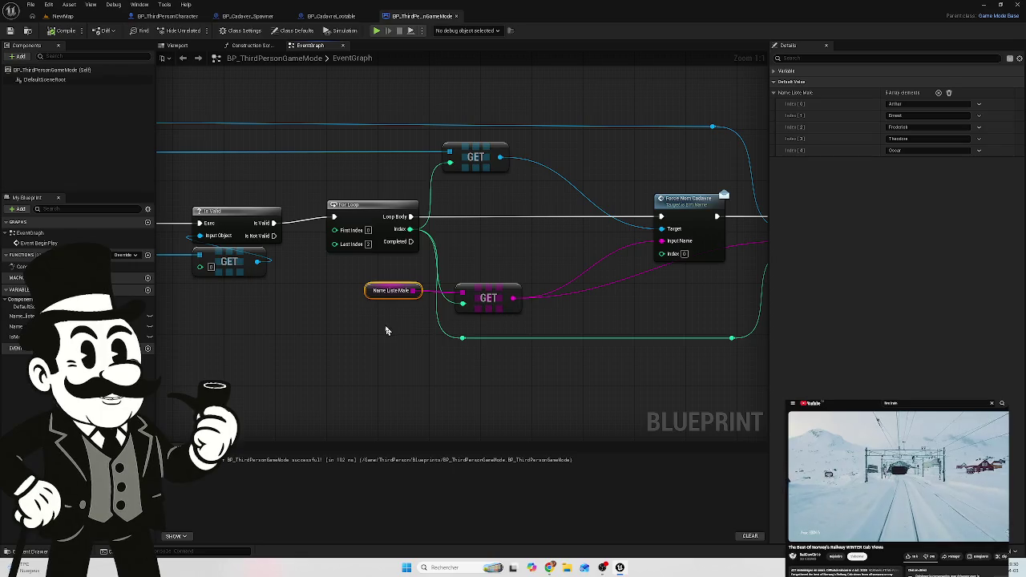
# Step: Nudge the Name Liste Male getter and its GET node into place
pyautogui.moveTo(499, 308); pyautogui.dragTo(512, 321)
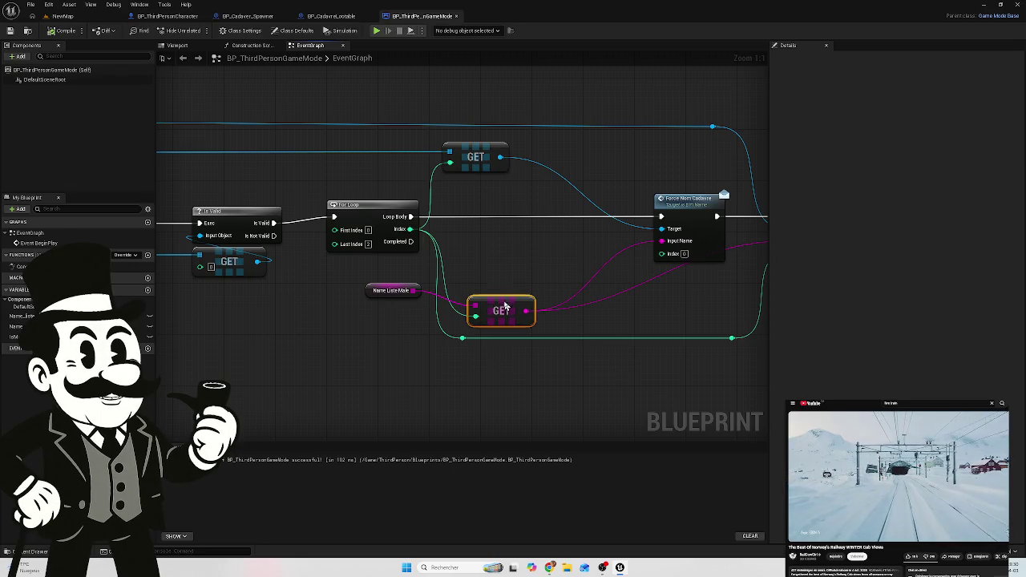
pyautogui.click(401, 290)
pyautogui.moveTo(406, 291); pyautogui.dragTo(421, 304)
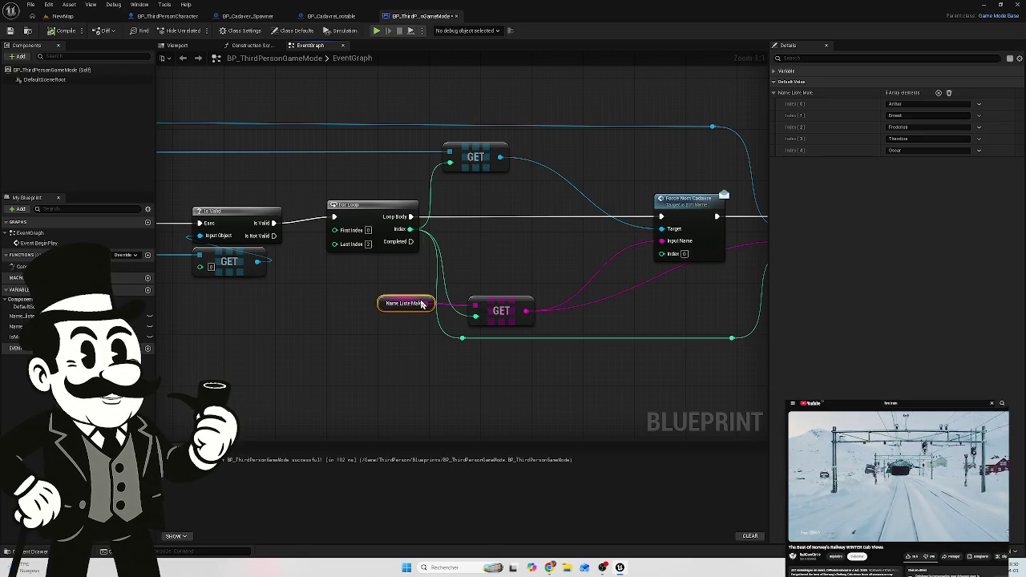
# Step: Place an Is Male getter from the IsMale variable and move it up near the For Loop
pyautogui.moveTo(16, 337)
pyautogui.mouseDown()
pyautogui.moveTo(366, 265)
pyautogui.moveTo(482, 275)
pyautogui.mouseUp()
pyautogui.click(496, 281)
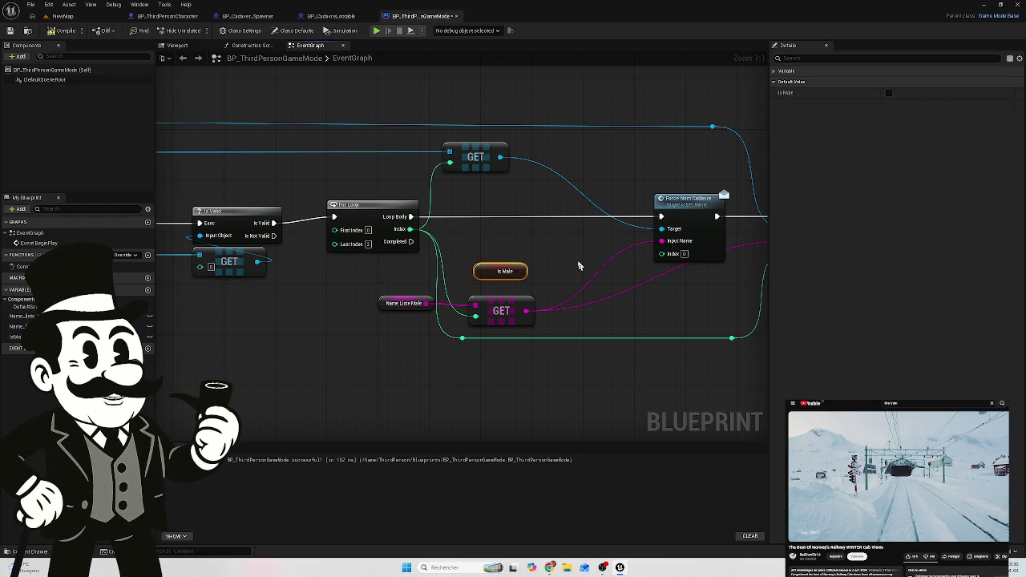
pyautogui.moveTo(463, 297); pyautogui.dragTo(441, 283)
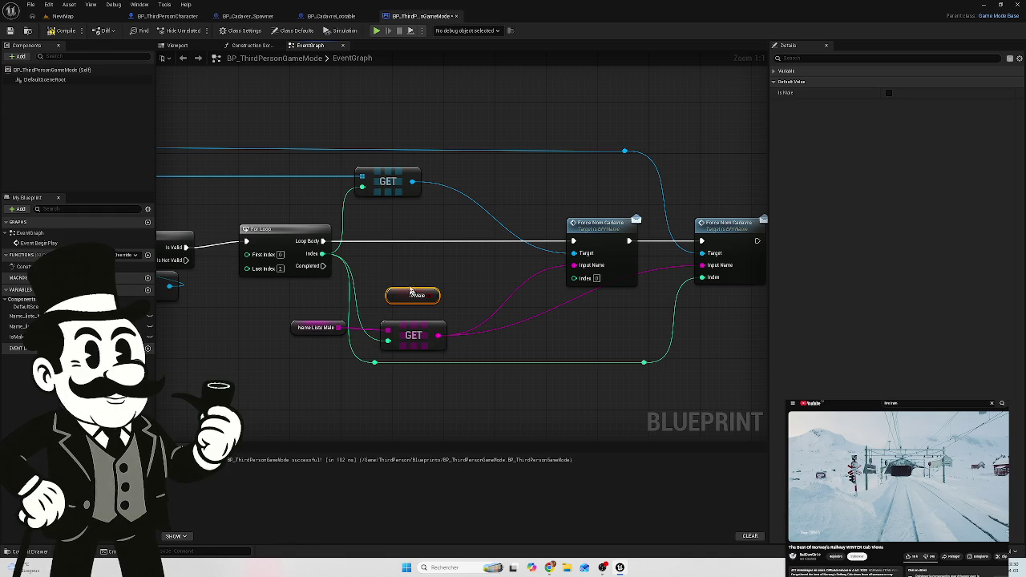
pyautogui.moveTo(407, 293); pyautogui.dragTo(413, 256)
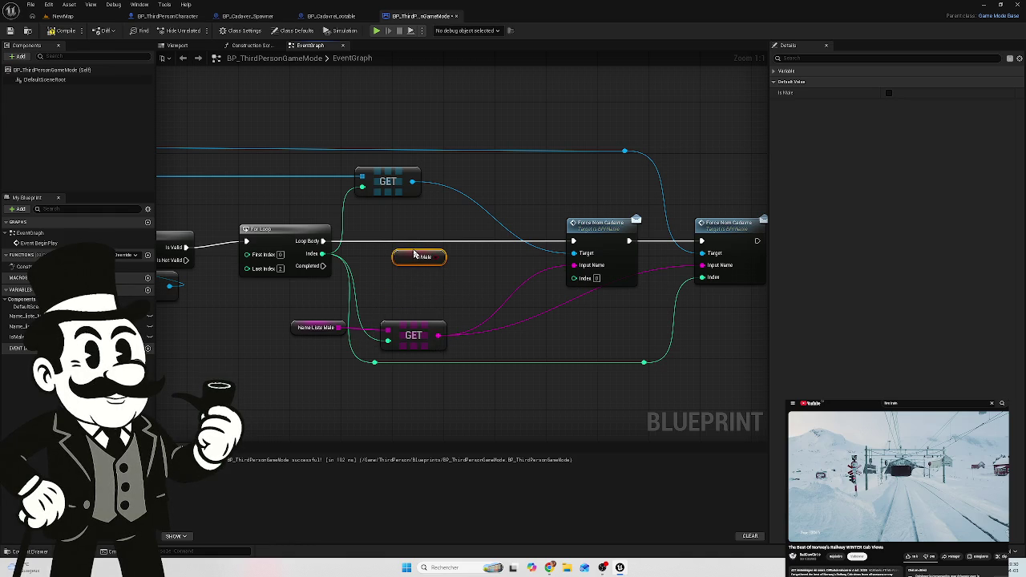
pyautogui.click(18, 327)
# Step: Place a Name Liste Female getter wired into a new array Get (a copy) node
pyautogui.moveTo(17, 327); pyautogui.dragTo(298, 396)
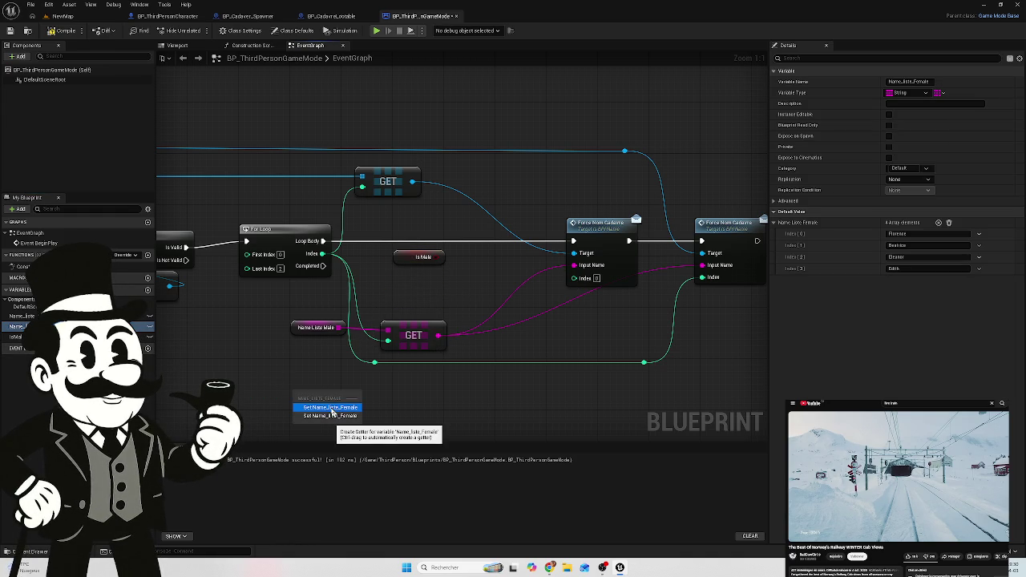
pyautogui.click(329, 409)
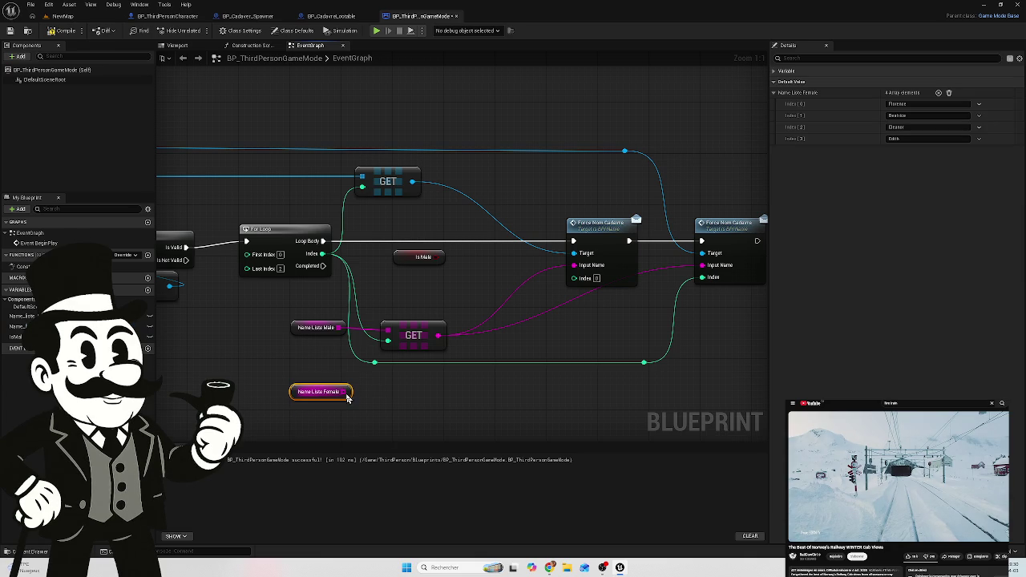
pyautogui.moveTo(346, 391)
pyautogui.mouseDown()
pyautogui.moveTo(404, 391)
pyautogui.moveTo(395, 389)
pyautogui.mouseUp()
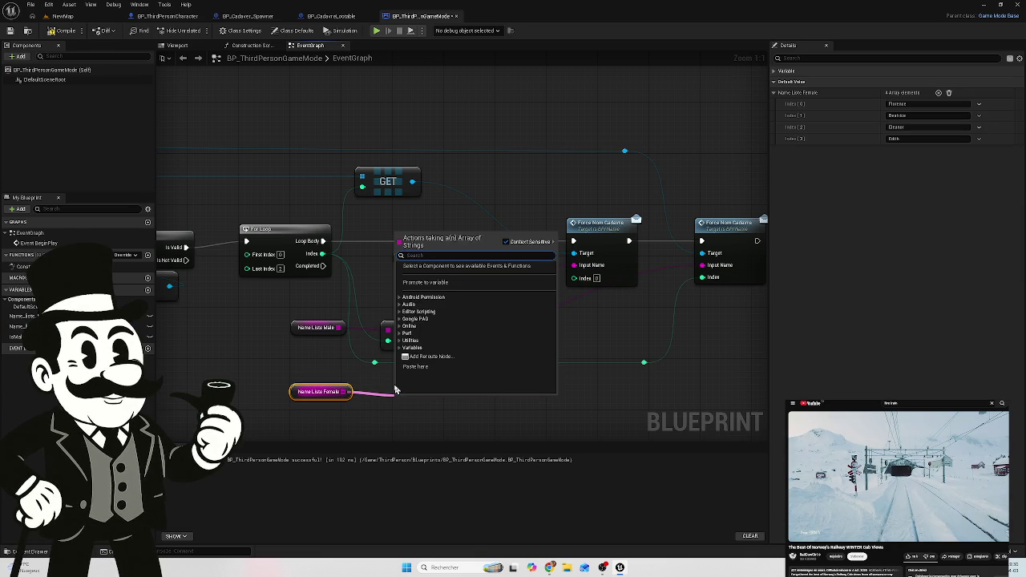
pyautogui.write('get')
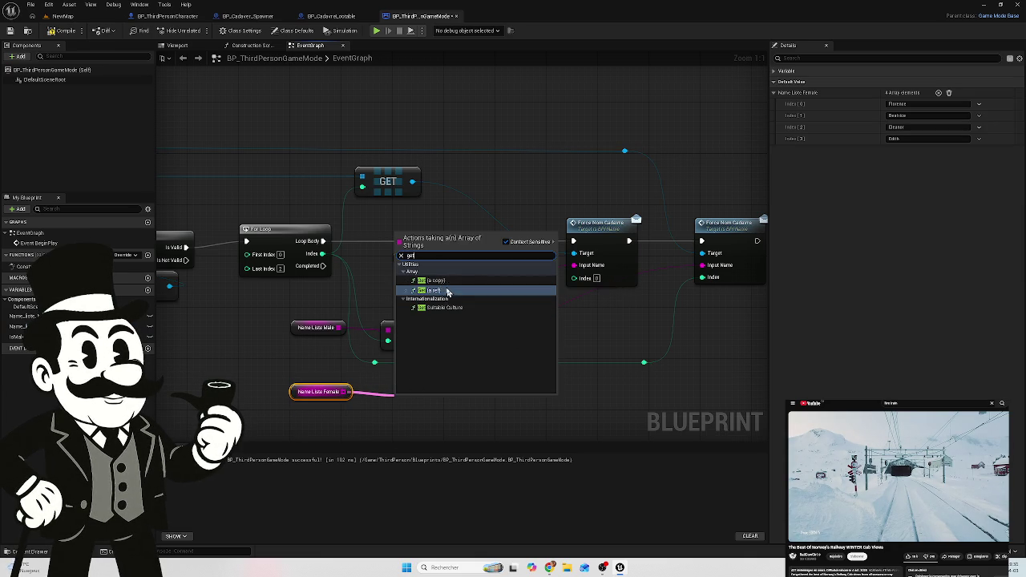
pyautogui.click(446, 282)
pyautogui.moveTo(424, 396)
pyautogui.mouseDown()
pyautogui.moveTo(390, 383)
pyautogui.moveTo(398, 392)
pyautogui.mouseUp()
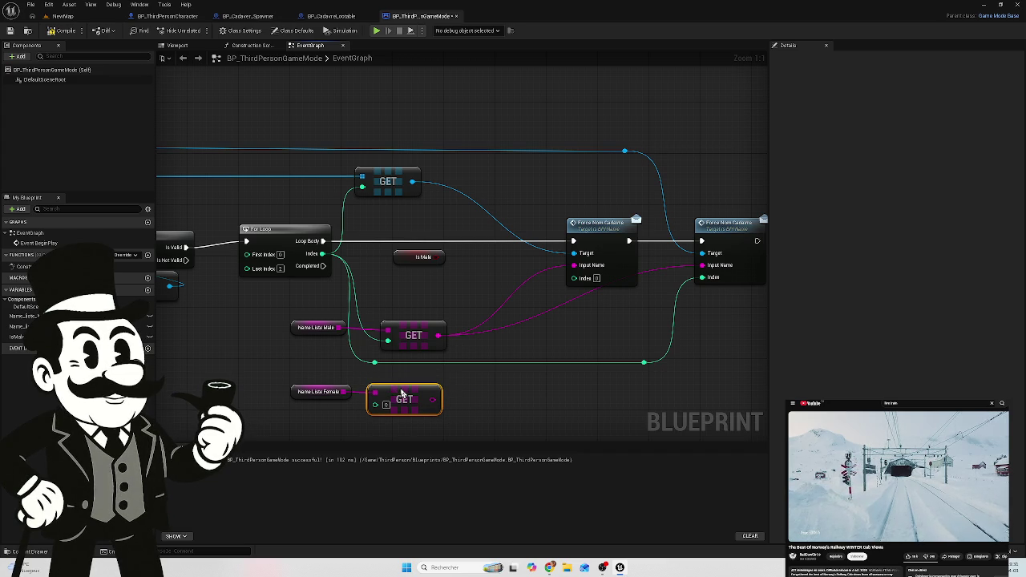
pyautogui.scroll(-1, 401, 320)
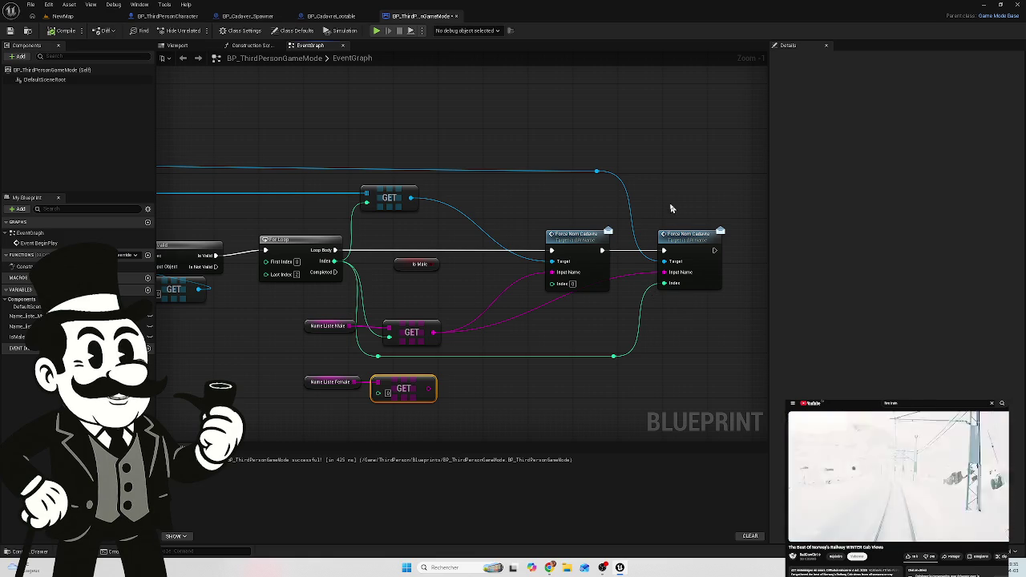
pyautogui.moveTo(672, 208)
pyautogui.mouseDown()
pyautogui.moveTo(602, 232)
pyautogui.moveTo(692, 200)
pyautogui.mouseUp()
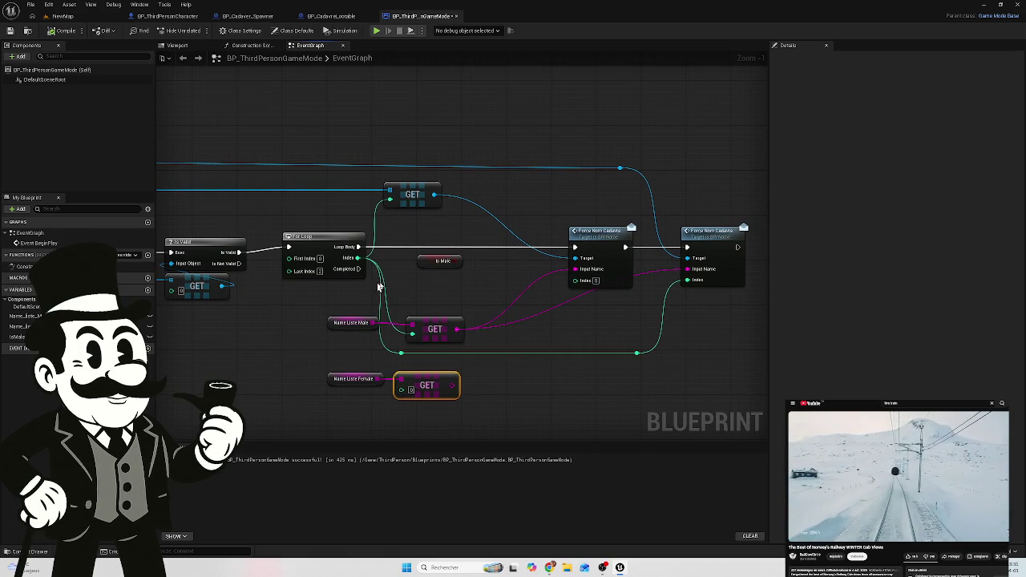
pyautogui.moveTo(719, 189); pyautogui.dragTo(606, 272)
pyautogui.moveTo(671, 160); pyautogui.dragTo(602, 211)
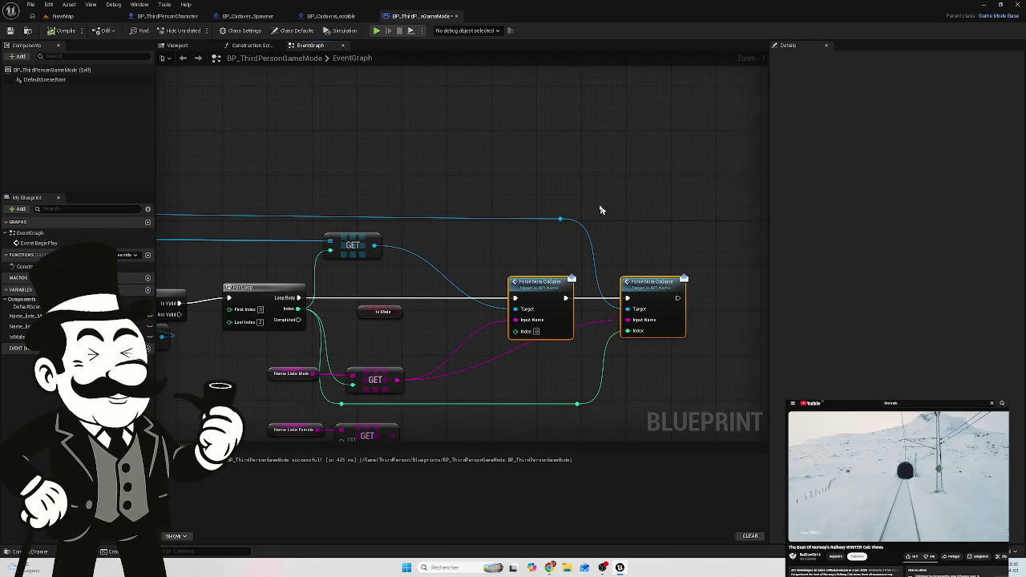
# Step: Paste copies of the two Force Nom Cadavre calls above the originals
pyautogui.hotkey('ctrl', 'v')
pyautogui.moveTo(522, 176); pyautogui.dragTo(547, 157)
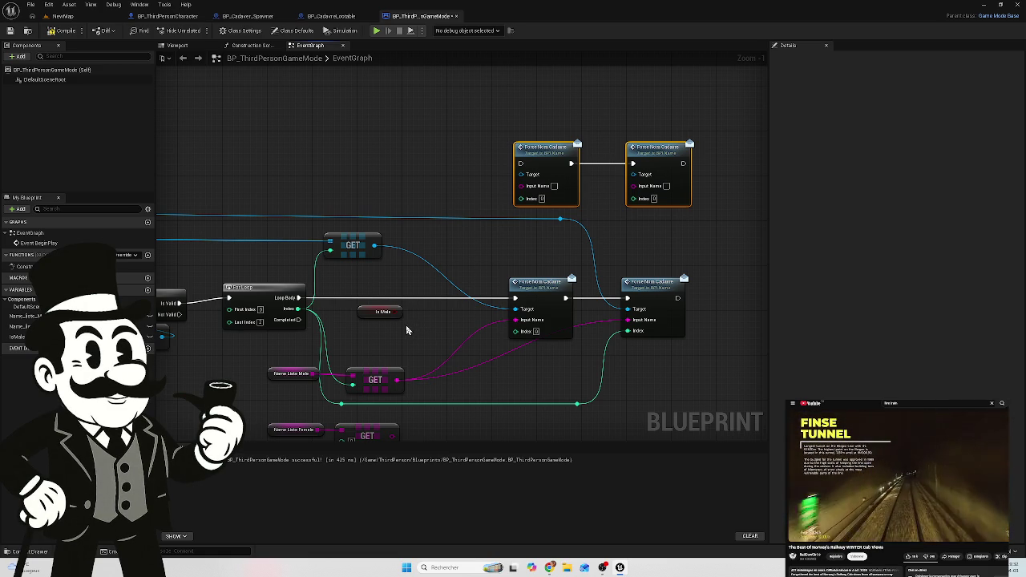
pyautogui.moveTo(406, 327)
pyautogui.mouseDown()
pyautogui.moveTo(394, 290)
pyautogui.moveTo(377, 287)
pyautogui.mouseUp()
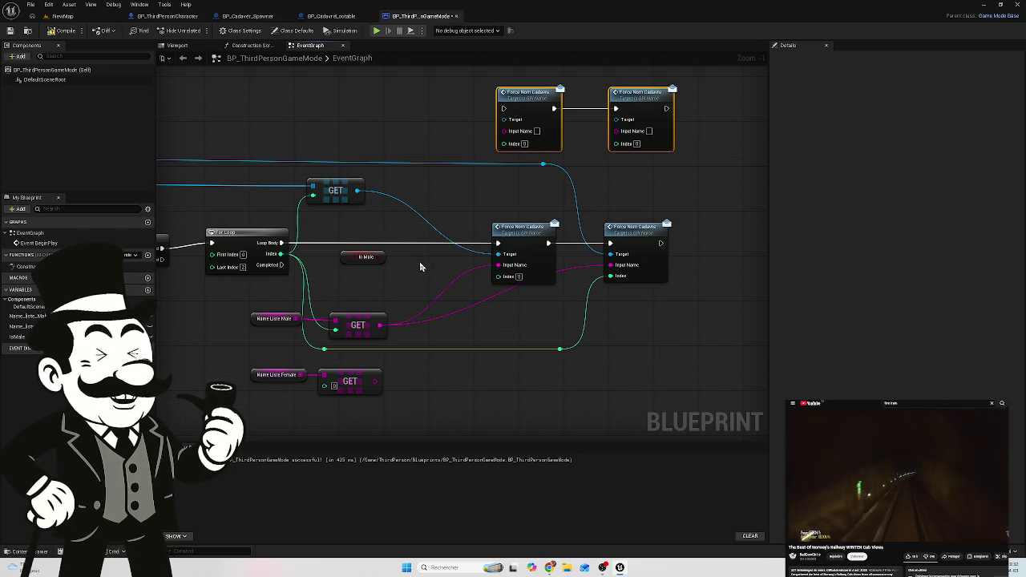
# Step: Move the Is Male getter up beside the top name-list GET node
pyautogui.click(350, 258)
pyautogui.moveTo(350, 257)
pyautogui.mouseDown()
pyautogui.moveTo(382, 131)
pyautogui.moveTo(343, 146)
pyautogui.mouseUp()
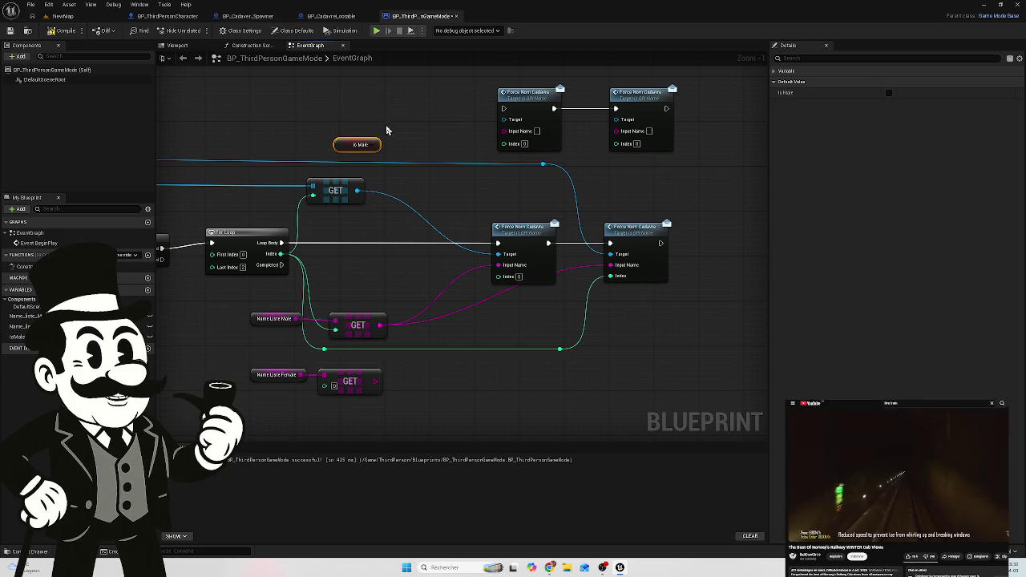
pyautogui.moveTo(346, 140)
pyautogui.mouseDown()
pyautogui.moveTo(428, 139)
pyautogui.moveTo(419, 189)
pyautogui.mouseUp()
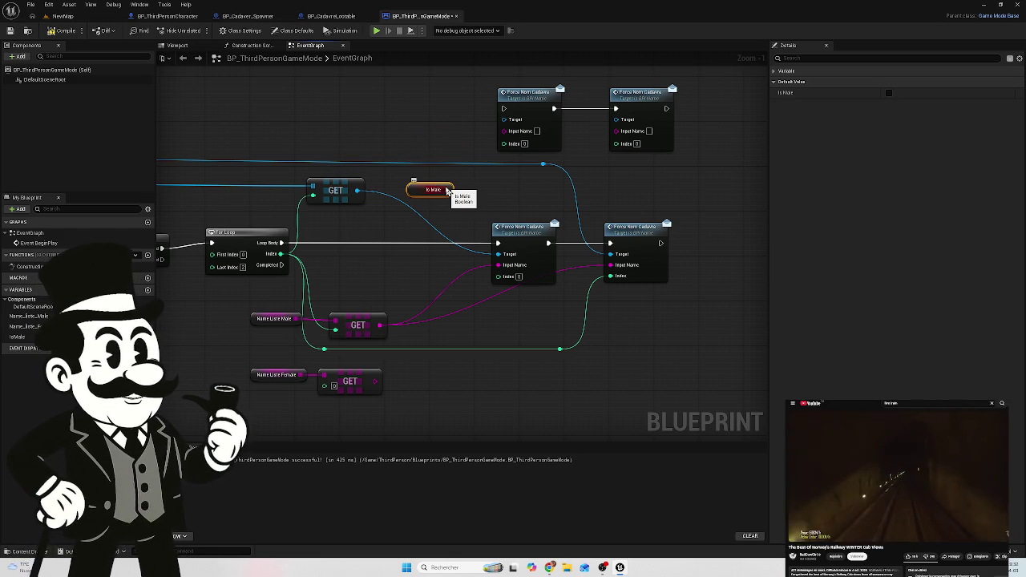
pyautogui.scroll(1, 432, 142)
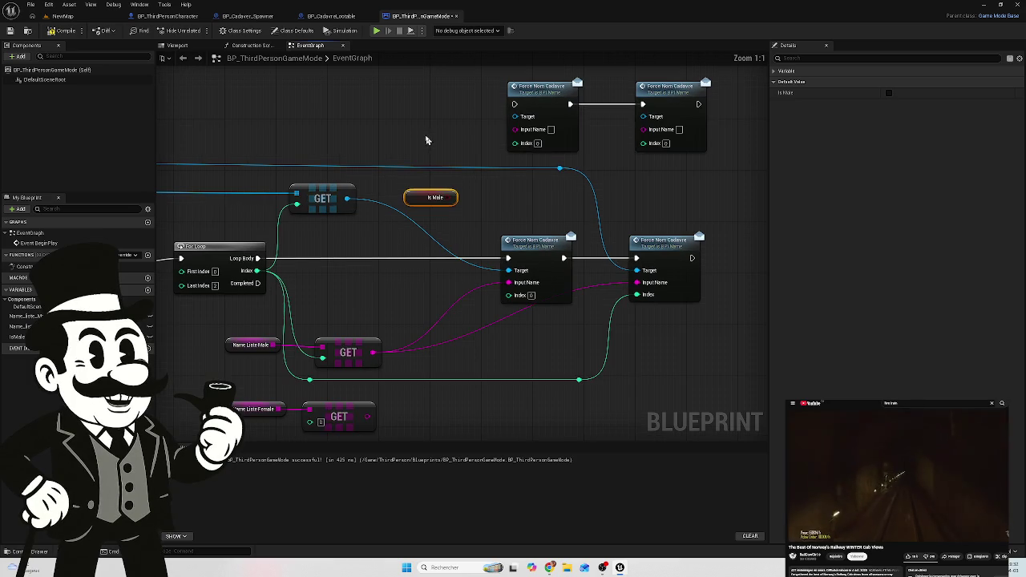
pyautogui.moveTo(430, 140)
pyautogui.mouseDown()
pyautogui.moveTo(456, 170)
pyautogui.moveTo(458, 153)
pyautogui.mouseUp()
pyautogui.scroll(-1, 458, 156)
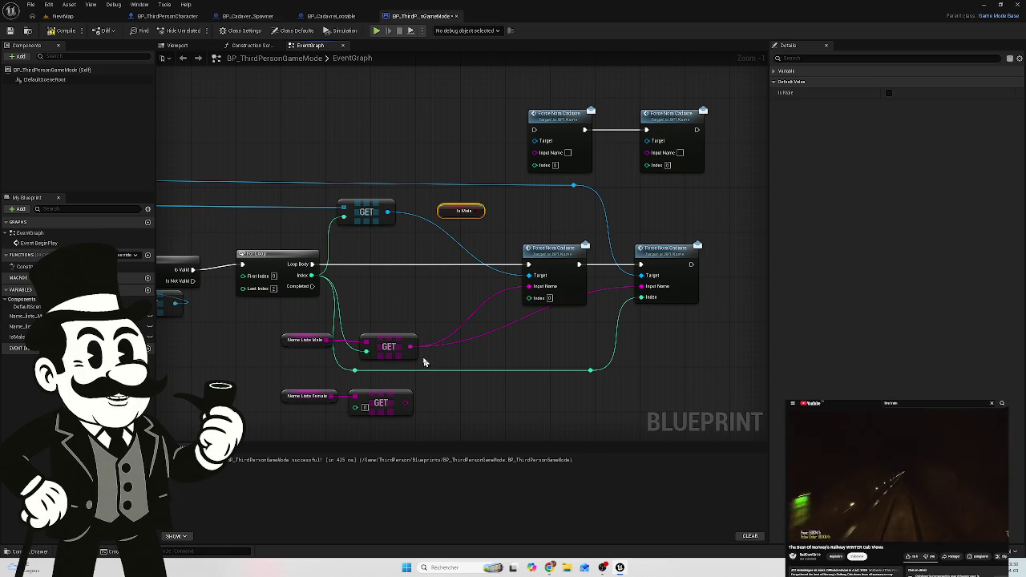
# Step: Move the female list and GET beside the copies, wiring the name into both Input Name pins via a reroute
pyautogui.moveTo(446, 385); pyautogui.dragTo(282, 429)
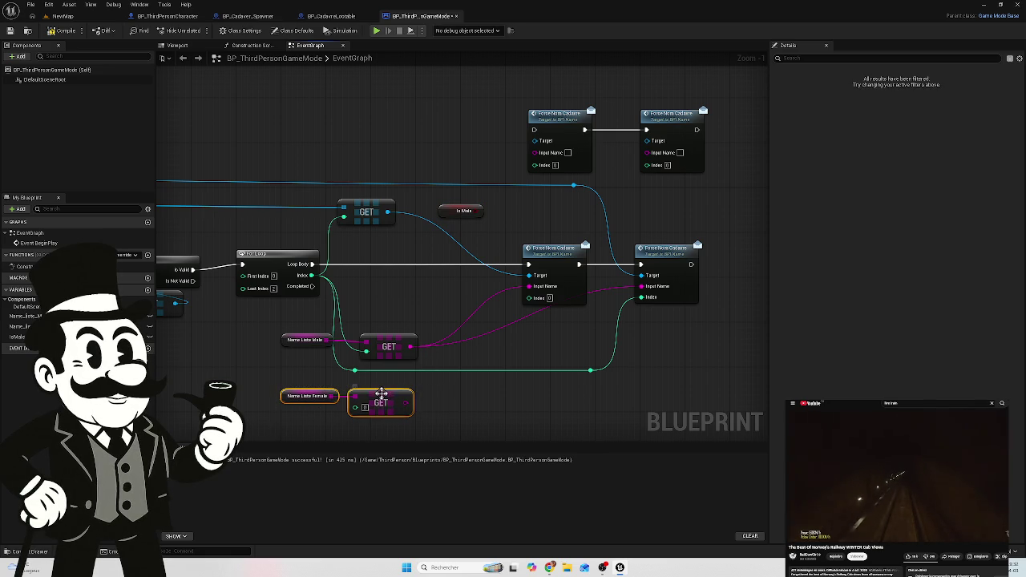
pyautogui.moveTo(381, 403); pyautogui.dragTo(415, 363)
pyautogui.moveTo(453, 319)
pyautogui.mouseDown()
pyautogui.moveTo(422, 156)
pyautogui.moveTo(531, 164)
pyautogui.moveTo(533, 151)
pyautogui.mouseUp()
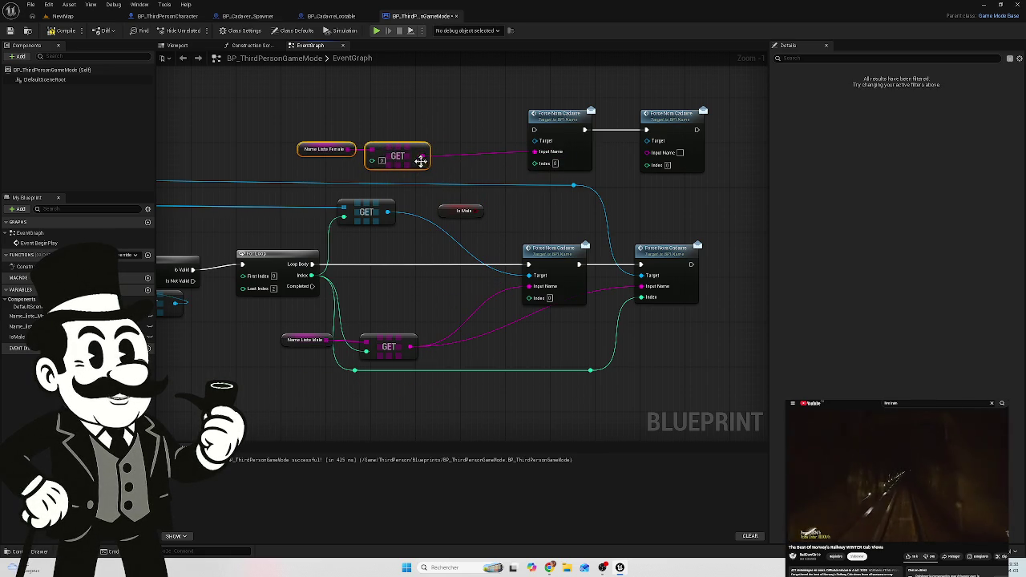
pyautogui.moveTo(422, 156)
pyautogui.mouseDown()
pyautogui.moveTo(659, 170)
pyautogui.moveTo(647, 152)
pyautogui.mouseUp()
pyautogui.doubleClick(497, 153)
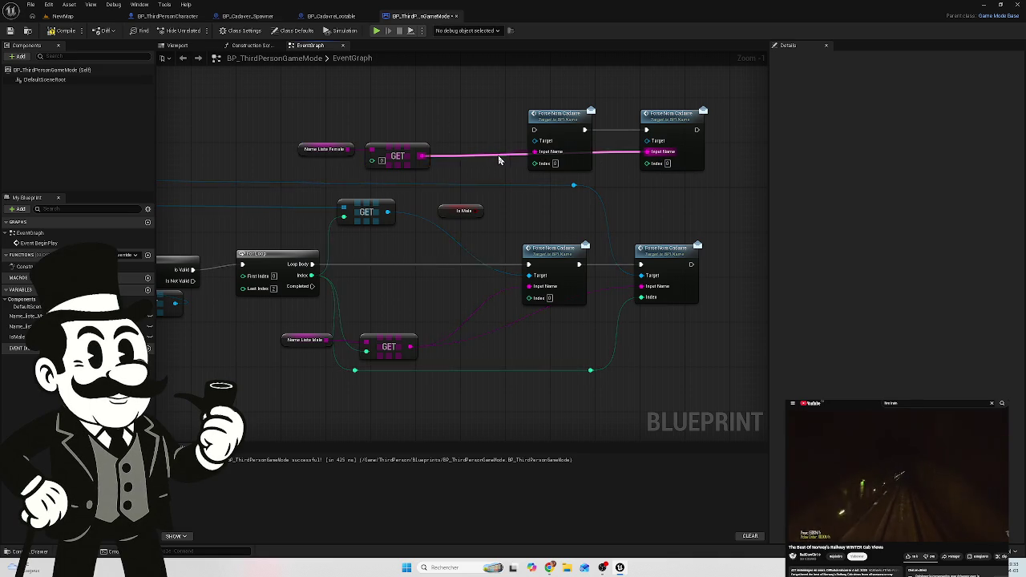
pyautogui.moveTo(498, 155)
pyautogui.mouseDown()
pyautogui.moveTo(503, 171)
pyautogui.moveTo(548, 186)
pyautogui.moveTo(630, 190)
pyautogui.moveTo(520, 176)
pyautogui.moveTo(501, 185)
pyautogui.moveTo(491, 175)
pyautogui.mouseUp()
pyautogui.moveTo(445, 139)
pyautogui.mouseDown()
pyautogui.moveTo(414, 123)
pyautogui.moveTo(459, 174)
pyautogui.mouseUp()
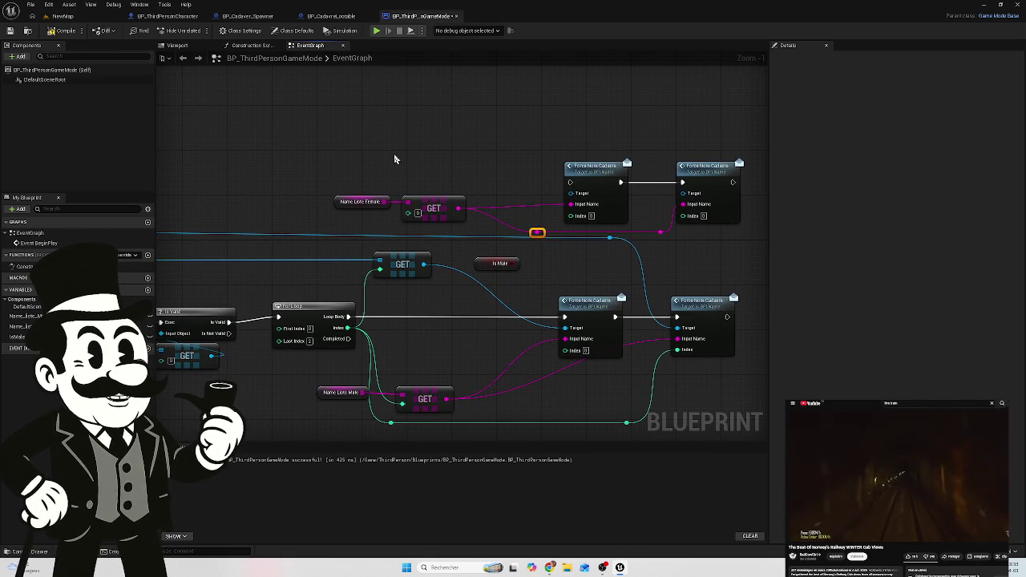
# Step: Add a comment box sized around the female list, its GET and both copied calls
pyautogui.press('c')
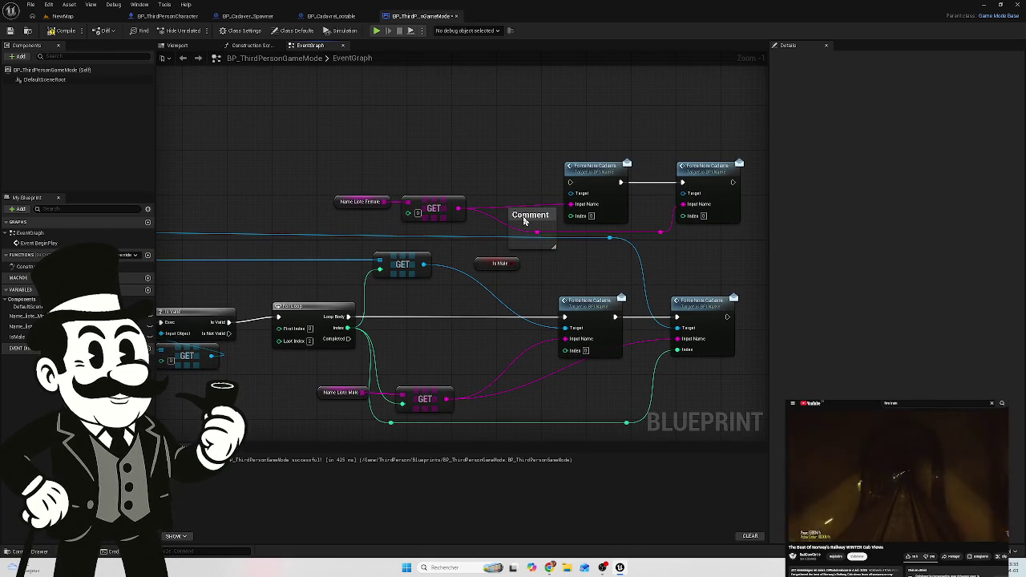
pyautogui.click(525, 221)
pyautogui.moveTo(512, 207)
pyautogui.mouseDown()
pyautogui.moveTo(512, 132)
pyautogui.moveTo(485, 164)
pyautogui.moveTo(338, 162)
pyautogui.mouseUp()
pyautogui.moveTo(553, 182); pyautogui.dragTo(759, 183)
pyautogui.moveTo(340, 160); pyautogui.dragTo(327, 158)
# Step: Title the comment 'Is Female' in the Details panel
pyautogui.doubleClick(518, 141)
pyautogui.click(910, 81)
pyautogui.press('BackSpace')
pyautogui.write('te')
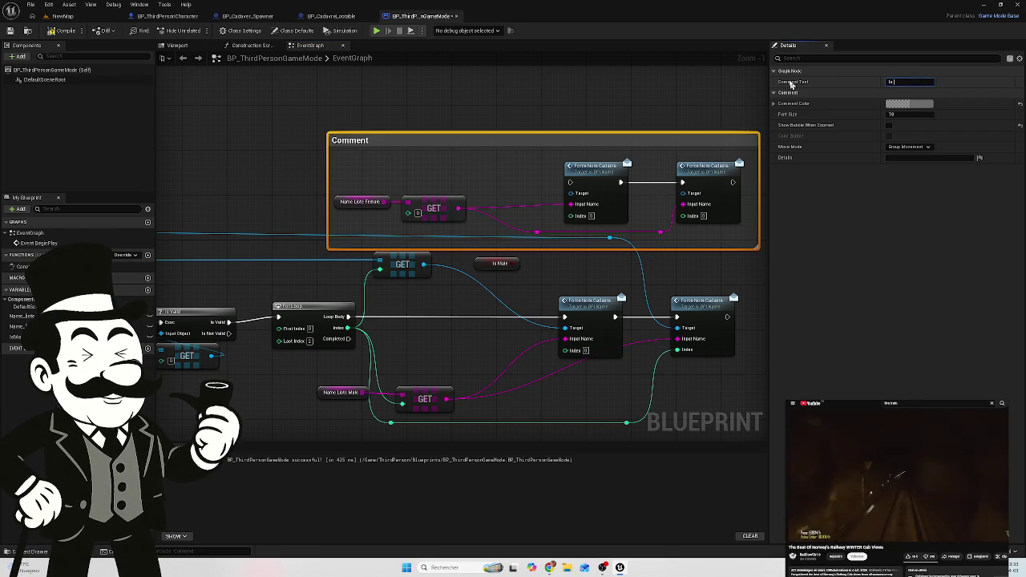
pyautogui.write('ste')
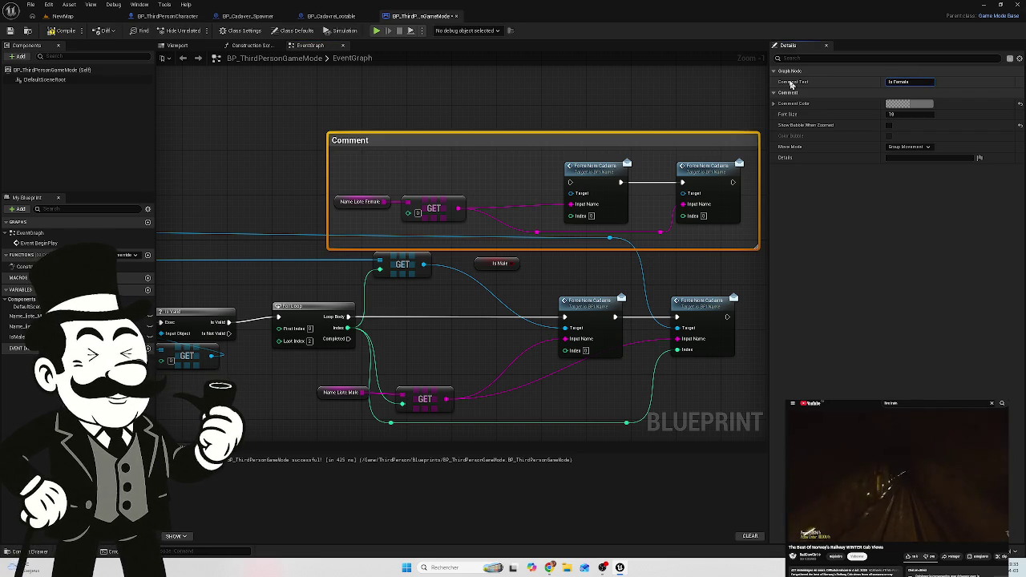
pyautogui.click(483, 93)
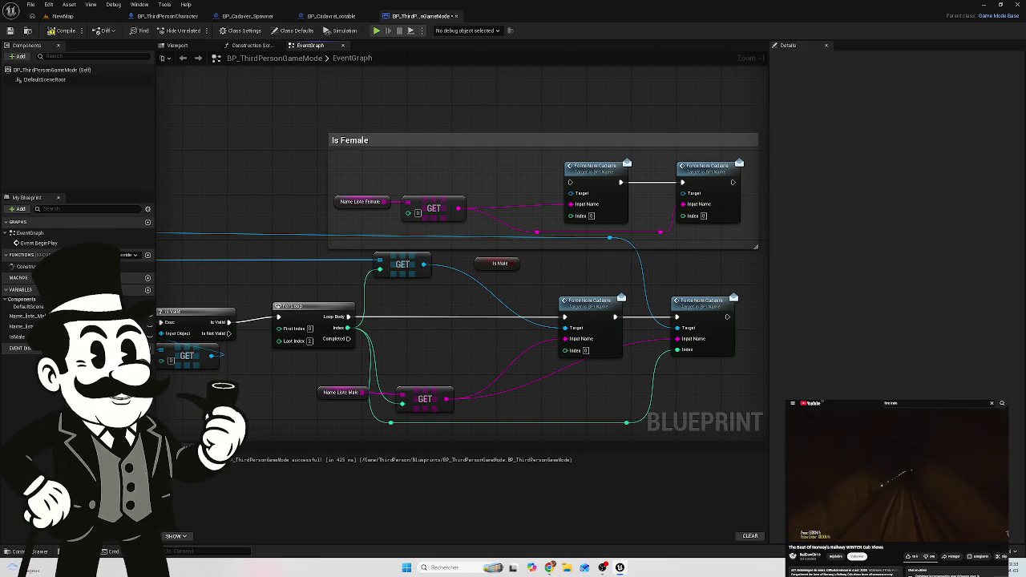
pyautogui.scroll(-2, 485, 104)
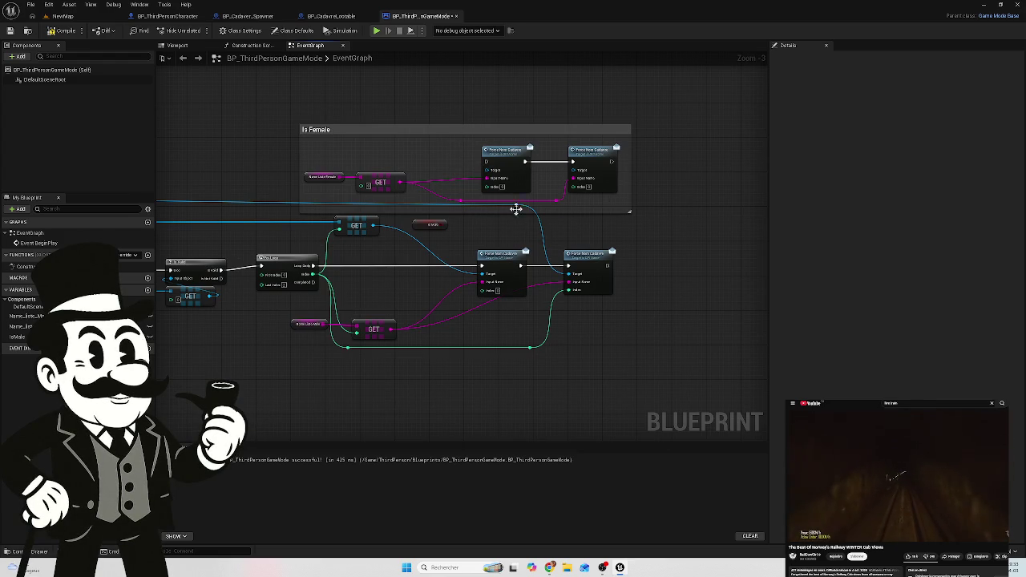
# Step: Shrink the Is Female comment to fit its nodes and move it up and right
pyautogui.scroll(2, 499, 215)
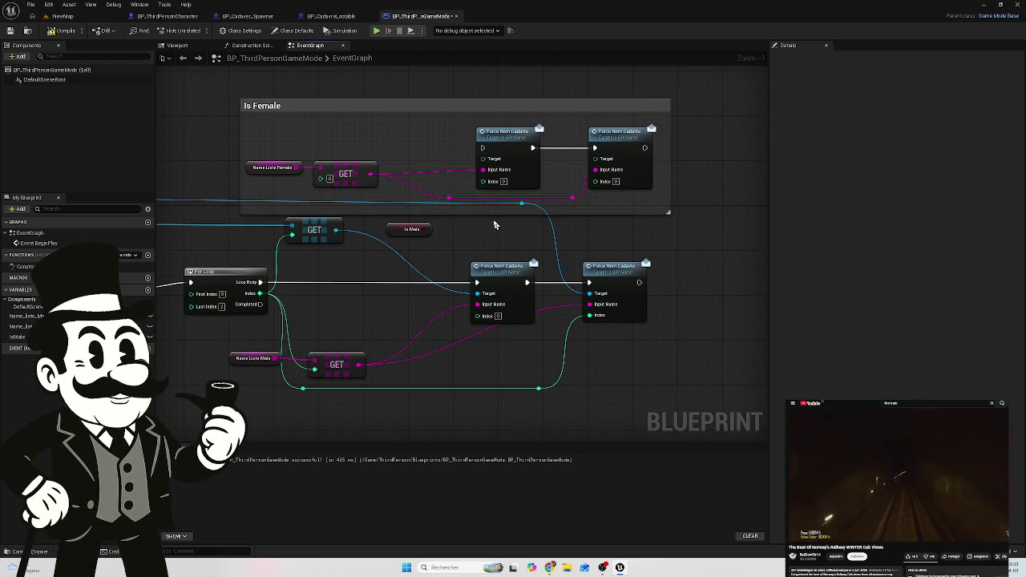
pyautogui.moveTo(485, 212); pyautogui.dragTo(477, 198)
pyautogui.click(437, 105)
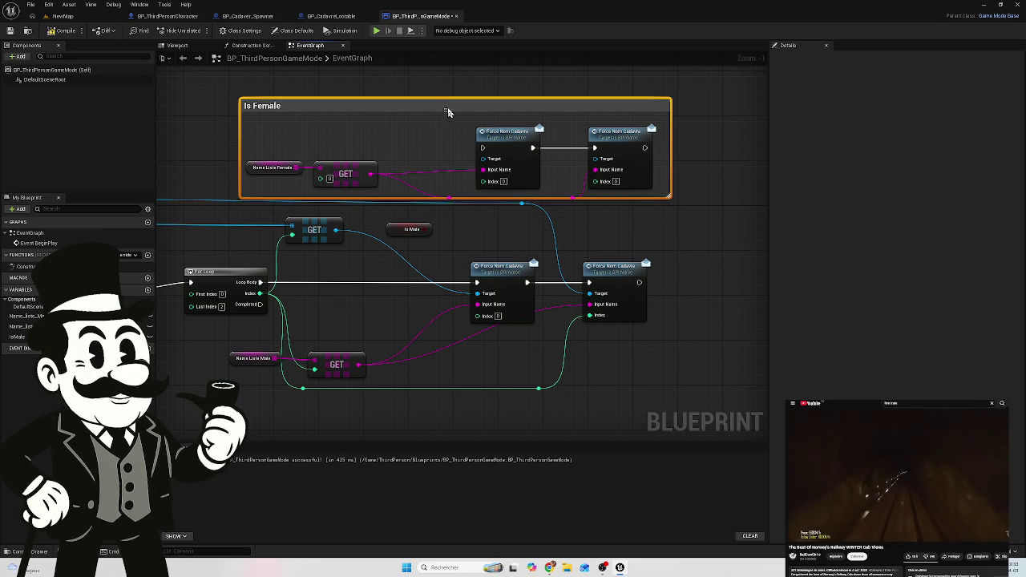
pyautogui.moveTo(449, 105)
pyautogui.mouseDown()
pyautogui.moveTo(498, 96)
pyautogui.moveTo(475, 96)
pyautogui.mouseUp()
pyautogui.moveTo(589, 195)
pyautogui.mouseDown()
pyautogui.moveTo(433, 202)
pyautogui.moveTo(460, 176)
pyautogui.mouseUp()
pyautogui.scroll(-2, 462, 173)
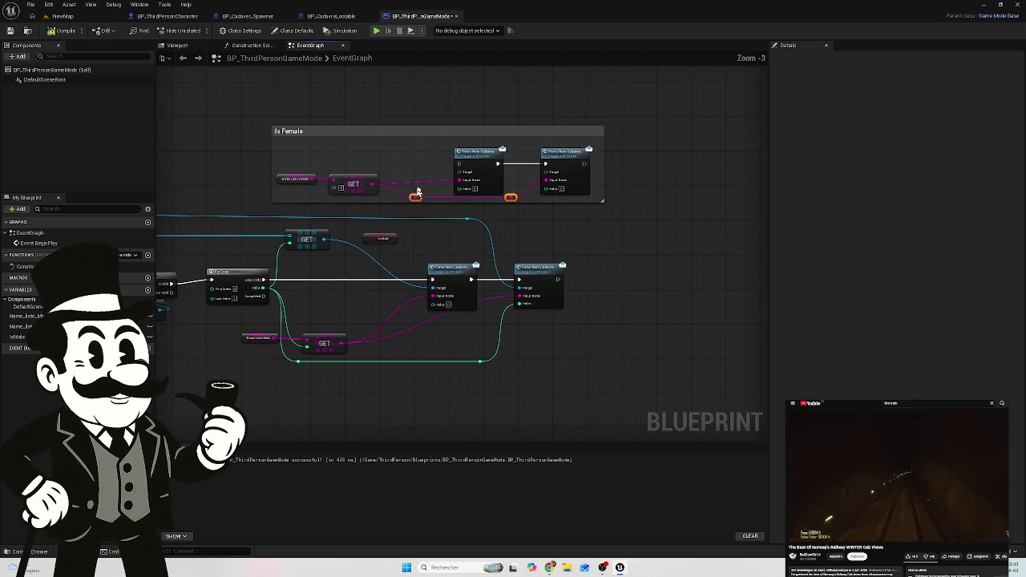
pyautogui.moveTo(445, 142); pyautogui.dragTo(531, 121)
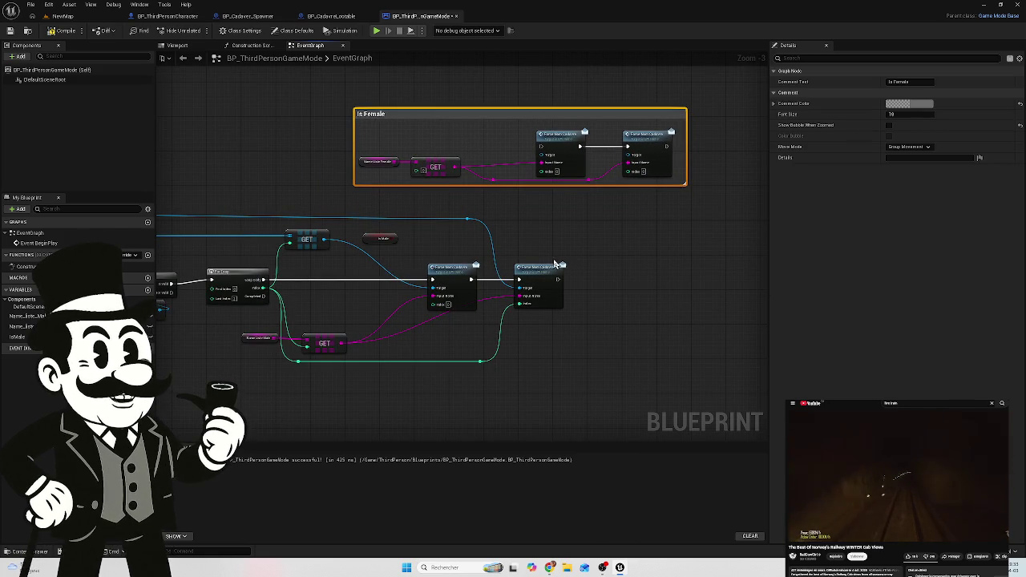
pyautogui.scroll(-4, 529, 242)
pyautogui.scroll(3, 513, 236)
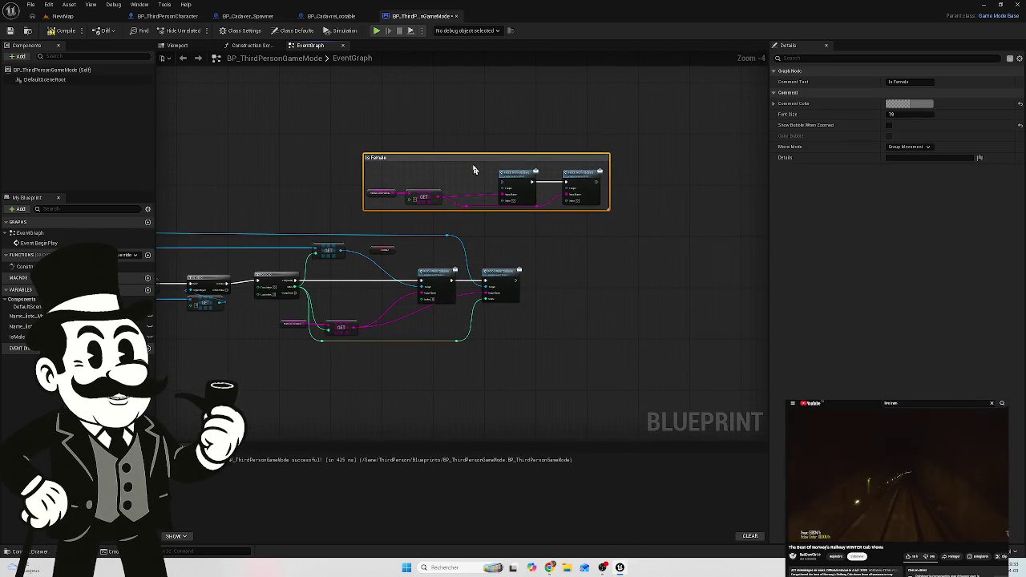
pyautogui.moveTo(476, 159); pyautogui.dragTo(605, 144)
# Step: Move the original Force Nom Cadavre pair and the male list with its GET farther right
pyautogui.moveTo(574, 265)
pyautogui.mouseDown()
pyautogui.moveTo(554, 273)
pyautogui.moveTo(464, 253)
pyautogui.mouseUp()
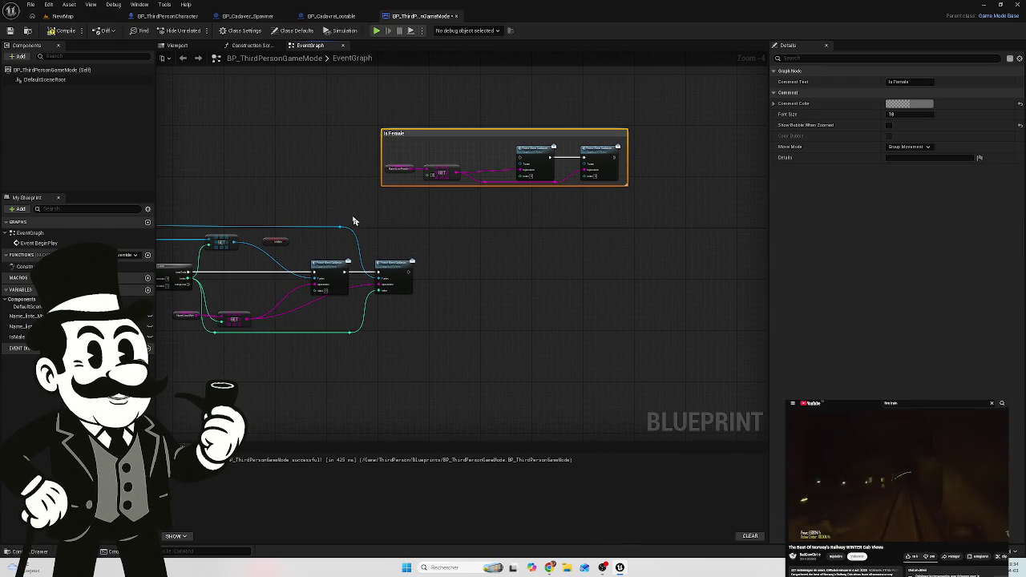
pyautogui.moveTo(414, 244); pyautogui.dragTo(333, 293)
pyautogui.press('Home')
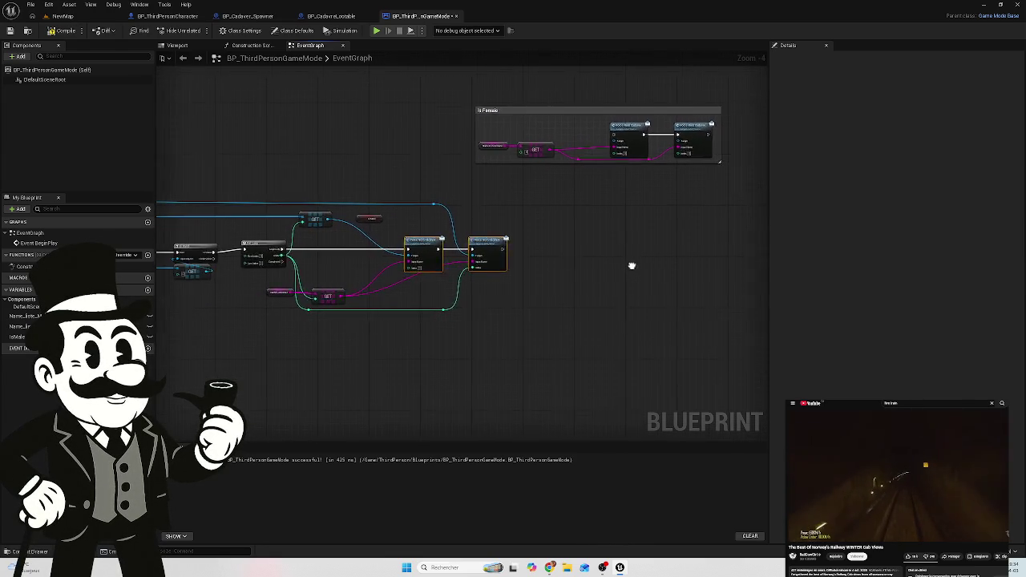
pyautogui.moveTo(513, 255)
pyautogui.mouseDown()
pyautogui.moveTo(637, 293)
pyautogui.moveTo(639, 278)
pyautogui.moveTo(595, 277)
pyautogui.mouseUp()
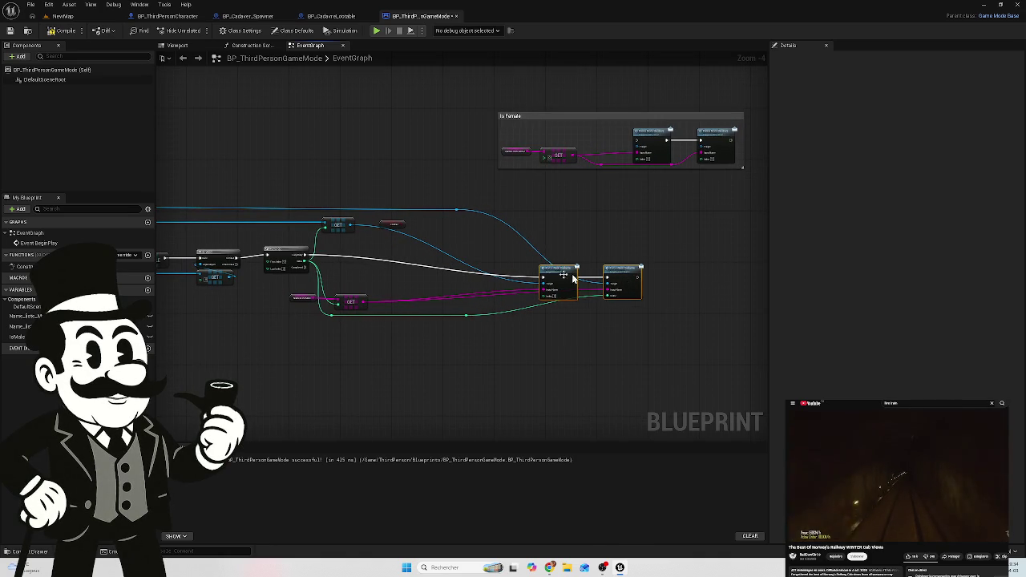
pyautogui.moveTo(357, 279)
pyautogui.mouseDown()
pyautogui.moveTo(308, 322)
pyautogui.moveTo(485, 299)
pyautogui.mouseUp()
pyautogui.click(564, 246)
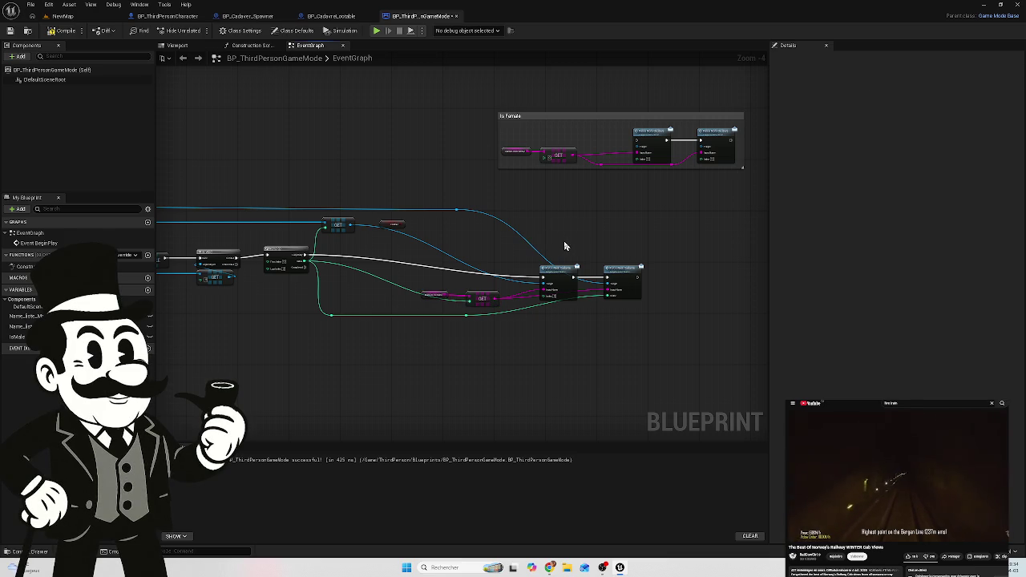
# Step: Wrap the male list, its GET and the original calls in a comment titled 'Is male'
pyautogui.press('c')
pyautogui.click(902, 83)
pyautogui.write('Is Male')
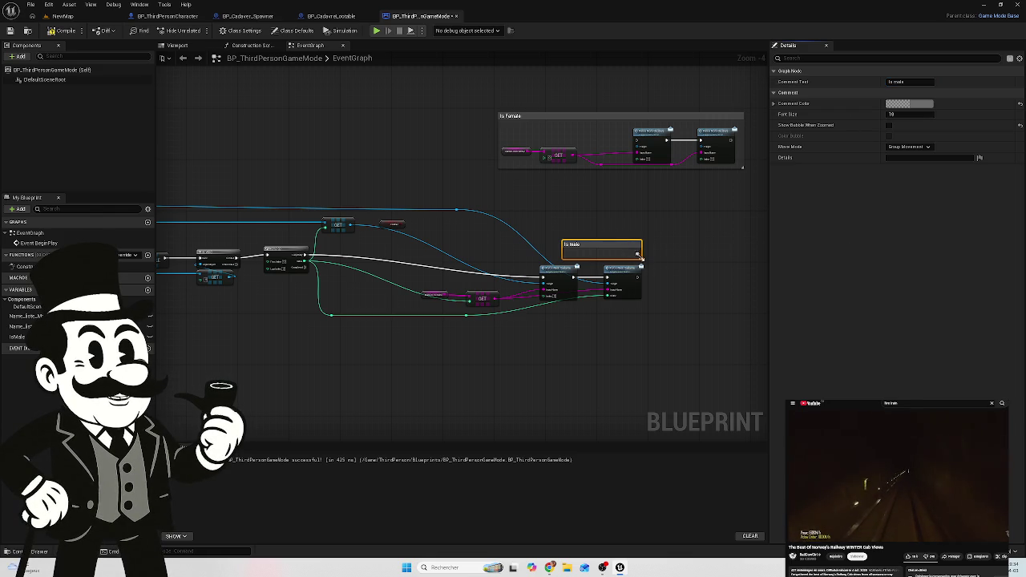
pyautogui.moveTo(640, 257); pyautogui.dragTo(696, 314)
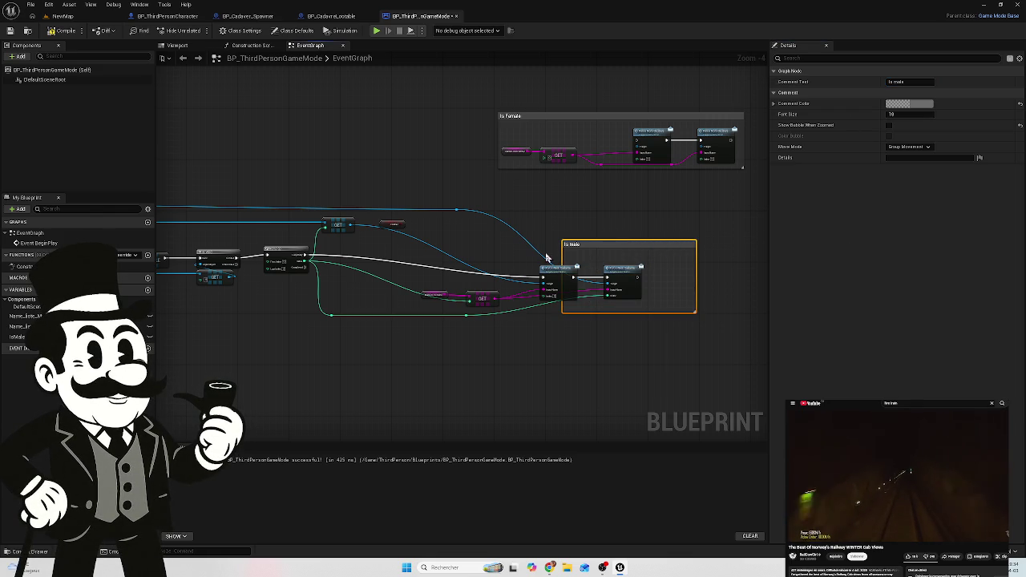
pyautogui.moveTo(563, 259)
pyautogui.mouseDown()
pyautogui.moveTo(417, 259)
pyautogui.moveTo(457, 170)
pyautogui.mouseUp()
pyautogui.scroll(4, 407, 228)
# Step: Add a Branch node from the Is Male pin, using it as the condition
pyautogui.write('b')
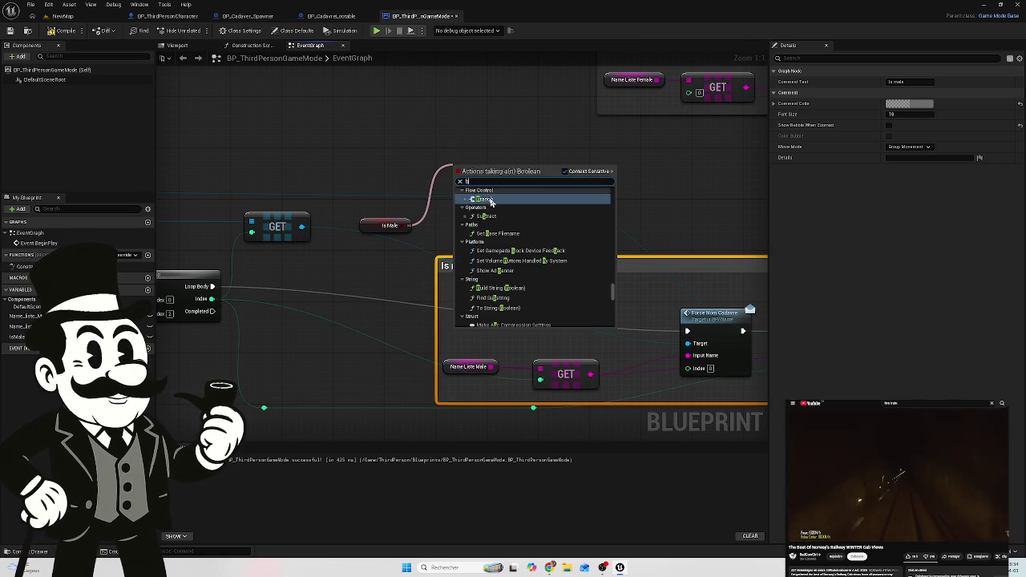
pyautogui.click(483, 199)
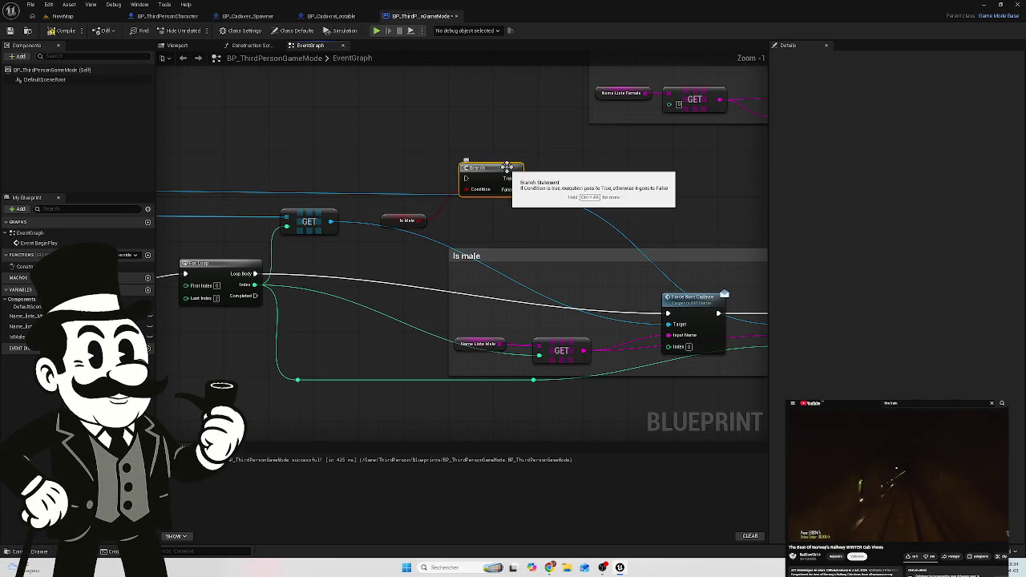
pyautogui.moveTo(546, 190); pyautogui.dragTo(422, 239)
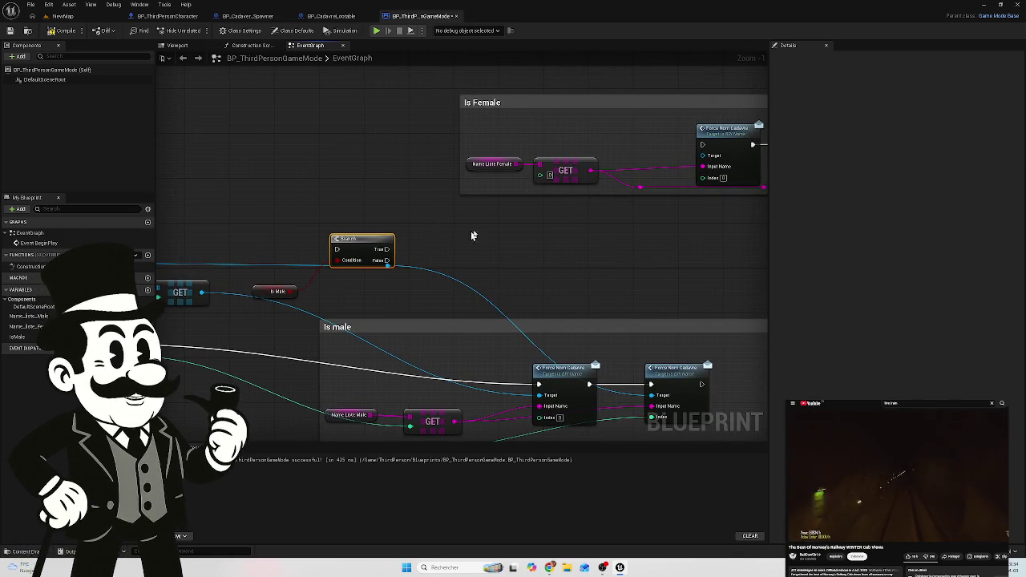
pyautogui.scroll(-4, 388, 240)
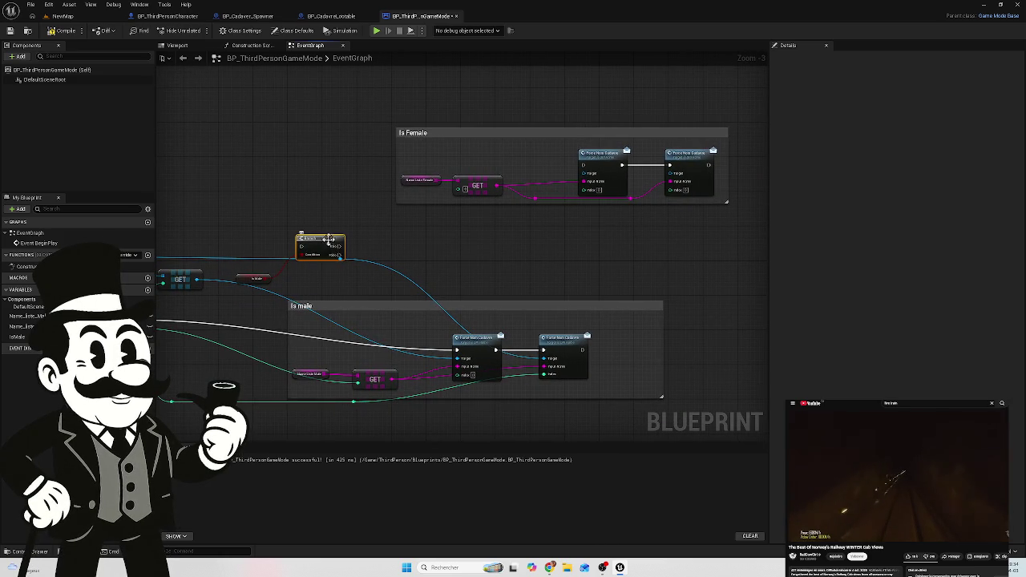
# Step: Stack the Is Female group directly beneath Is male and adjust Is male's top edge
pyautogui.moveTo(327, 218); pyautogui.dragTo(284, 201)
pyautogui.scroll(-1, 275, 233)
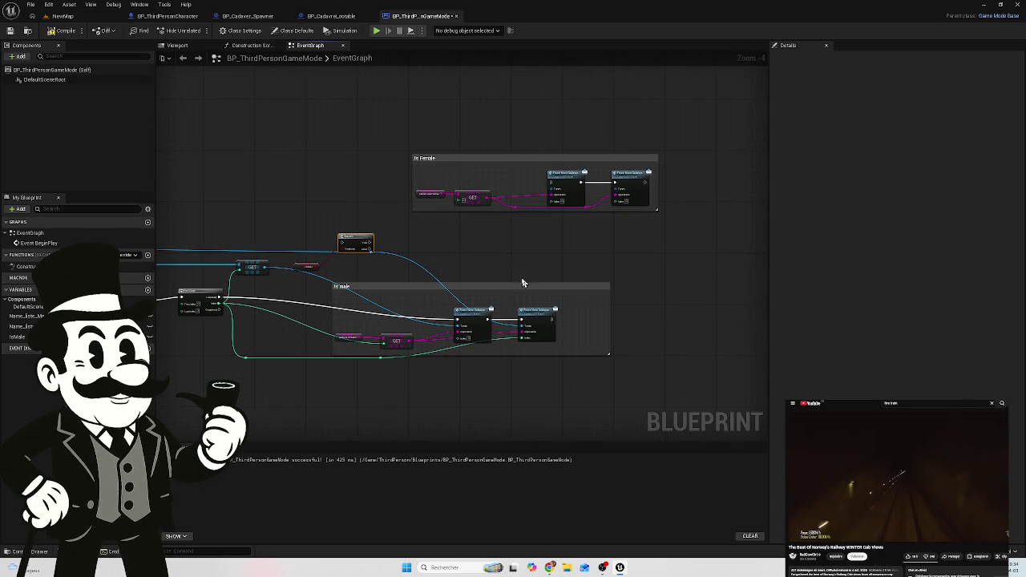
pyautogui.moveTo(529, 158)
pyautogui.mouseDown()
pyautogui.moveTo(651, 337)
pyautogui.moveTo(439, 396)
pyautogui.mouseUp()
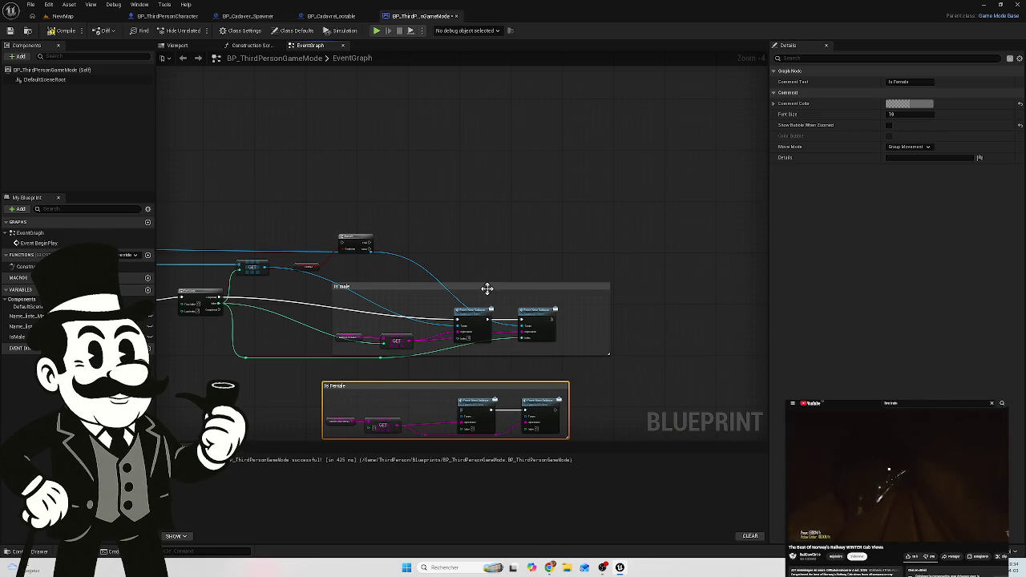
pyautogui.moveTo(605, 250)
pyautogui.mouseDown()
pyautogui.moveTo(591, 202)
pyautogui.moveTo(527, 378)
pyautogui.moveTo(545, 365)
pyautogui.mouseUp()
pyautogui.moveTo(536, 230)
pyautogui.mouseDown()
pyautogui.moveTo(561, 215)
pyautogui.moveTo(554, 233)
pyautogui.moveTo(538, 235)
pyautogui.moveTo(611, 224)
pyautogui.moveTo(662, 194)
pyautogui.moveTo(649, 181)
pyautogui.moveTo(616, 196)
pyautogui.mouseUp()
pyautogui.scroll(3, 354, 189)
# Step: Move the Branch below the wires and tuck the Is Male getter beneath it
pyautogui.click(343, 182)
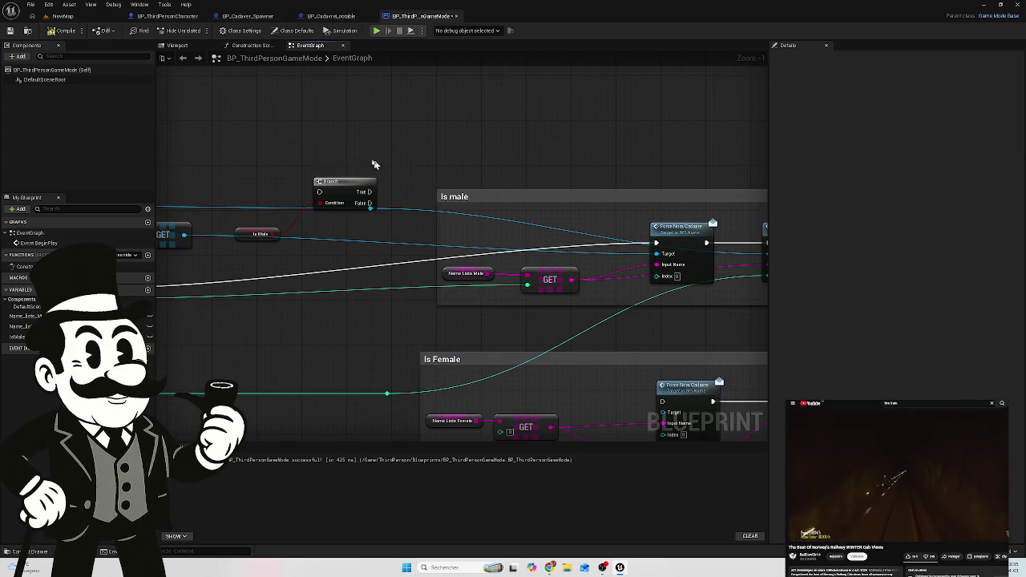
pyautogui.moveTo(341, 204)
pyautogui.mouseDown()
pyautogui.moveTo(297, 283)
pyautogui.moveTo(341, 322)
pyautogui.mouseUp()
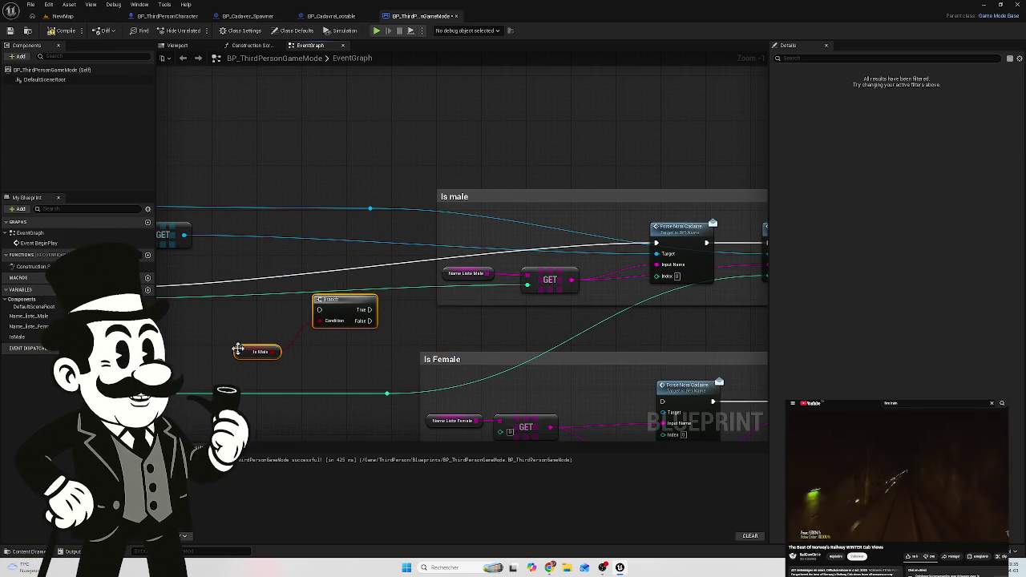
pyautogui.scroll(1, 282, 377)
pyautogui.click(282, 377)
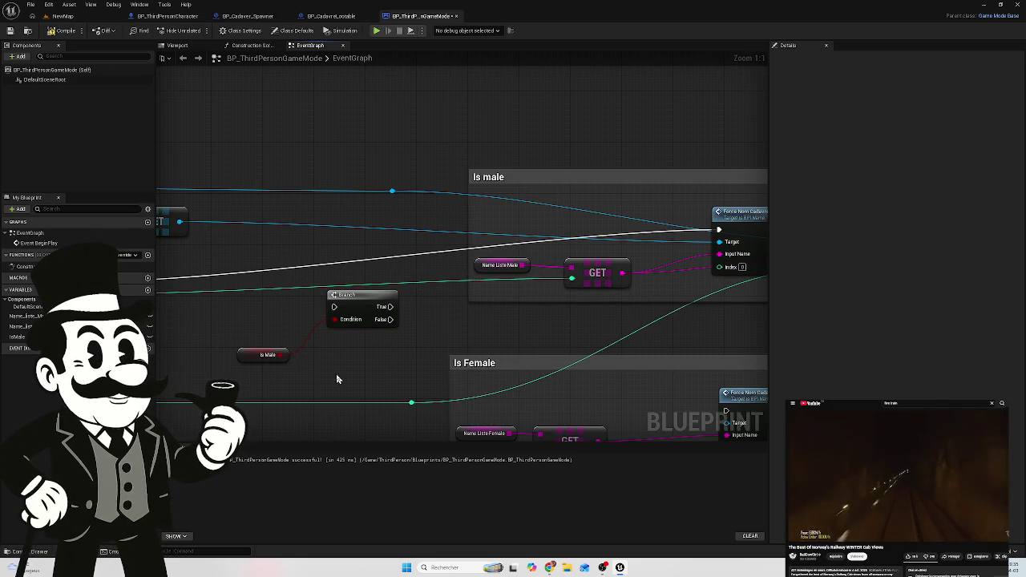
pyautogui.click(253, 352)
pyautogui.moveTo(253, 352); pyautogui.dragTo(344, 333)
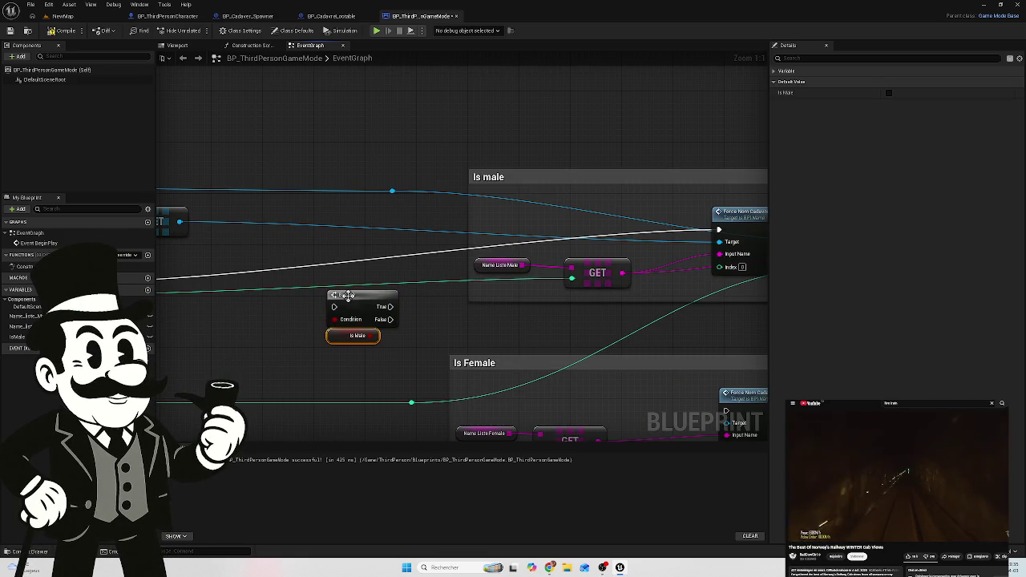
pyautogui.scroll(-2, 343, 296)
# Step: Wire the For Loop's Loop Body into the Branch and Branch True into the Is male naming call
pyautogui.moveTo(228, 285)
pyautogui.mouseDown()
pyautogui.moveTo(438, 300)
pyautogui.moveTo(428, 303)
pyautogui.mouseUp()
pyautogui.moveTo(429, 349)
pyautogui.mouseDown()
pyautogui.moveTo(424, 295)
pyautogui.moveTo(376, 299)
pyautogui.mouseUp()
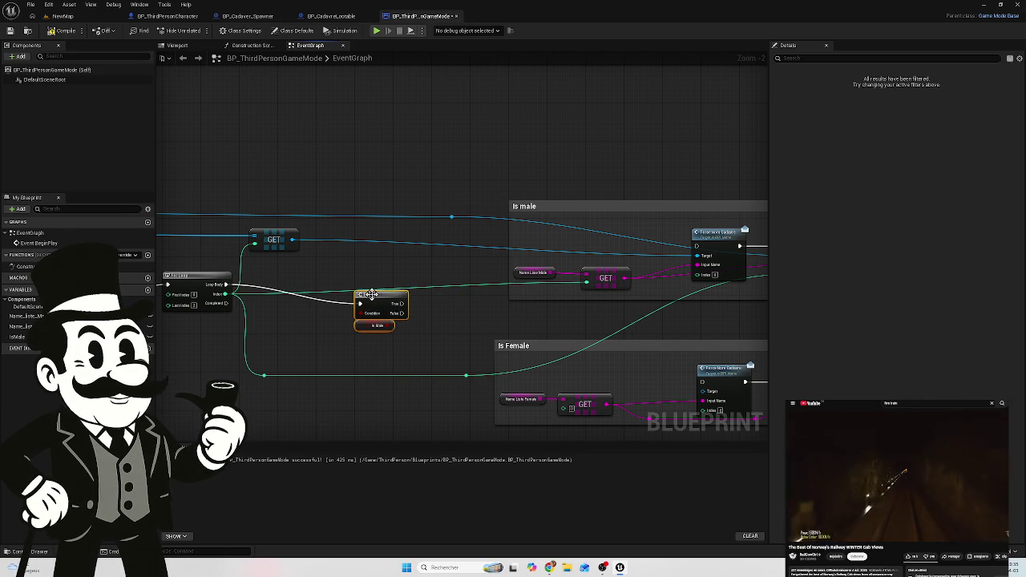
pyautogui.moveTo(435, 206); pyautogui.dragTo(399, 207)
pyautogui.moveTo(335, 310)
pyautogui.mouseDown()
pyautogui.moveTo(593, 234)
pyautogui.moveTo(629, 253)
pyautogui.mouseUp()
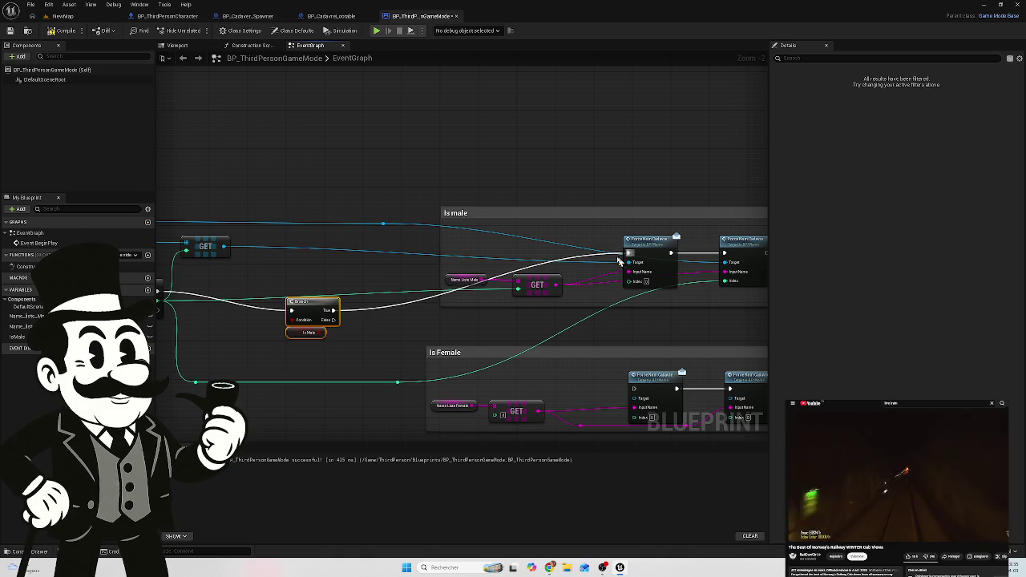
# Step: Add a reroute point on the Branch exec wire and move it into a tidy position
pyautogui.click(404, 307)
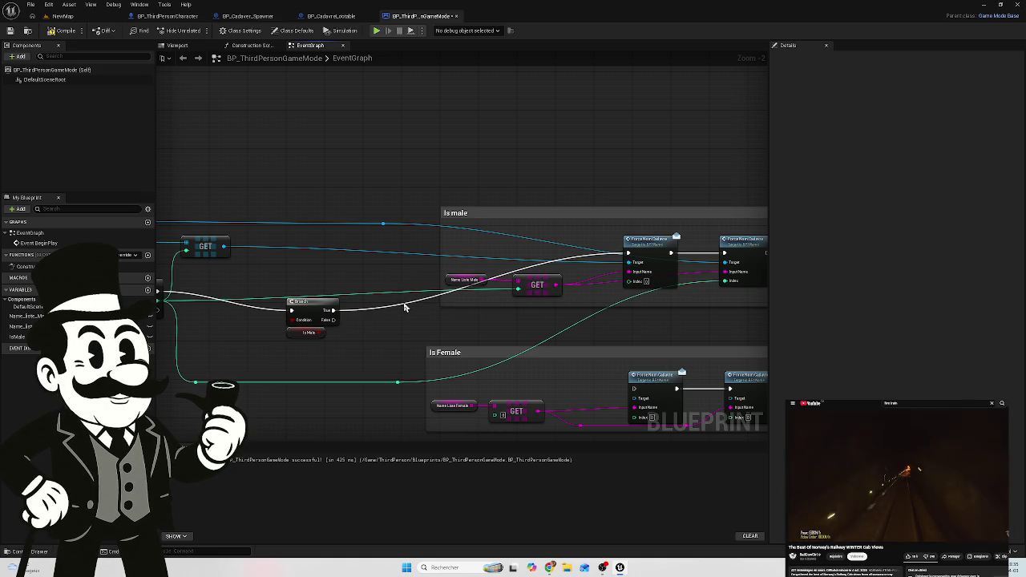
pyautogui.doubleClick(412, 297)
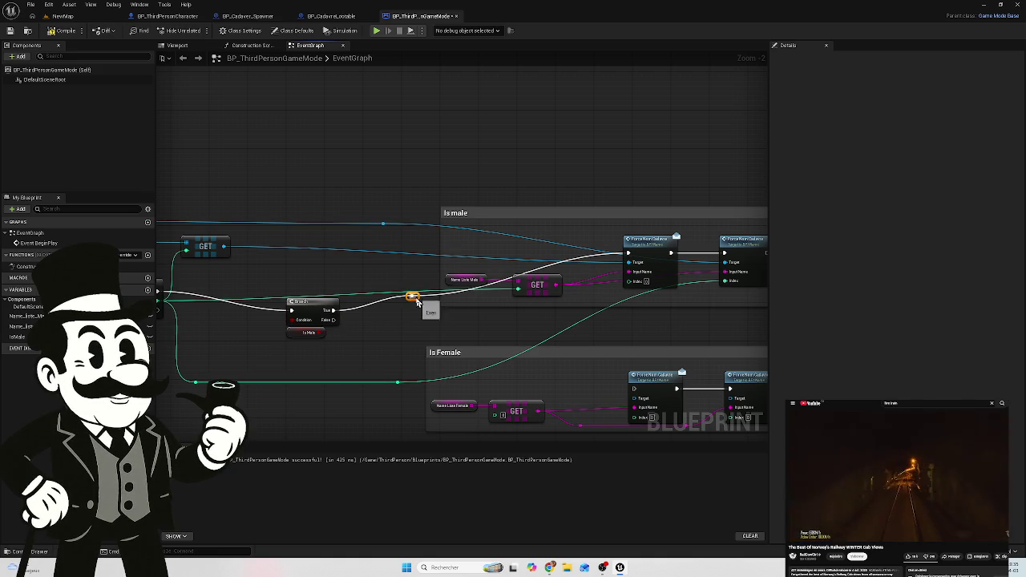
pyautogui.moveTo(414, 299); pyautogui.dragTo(395, 253)
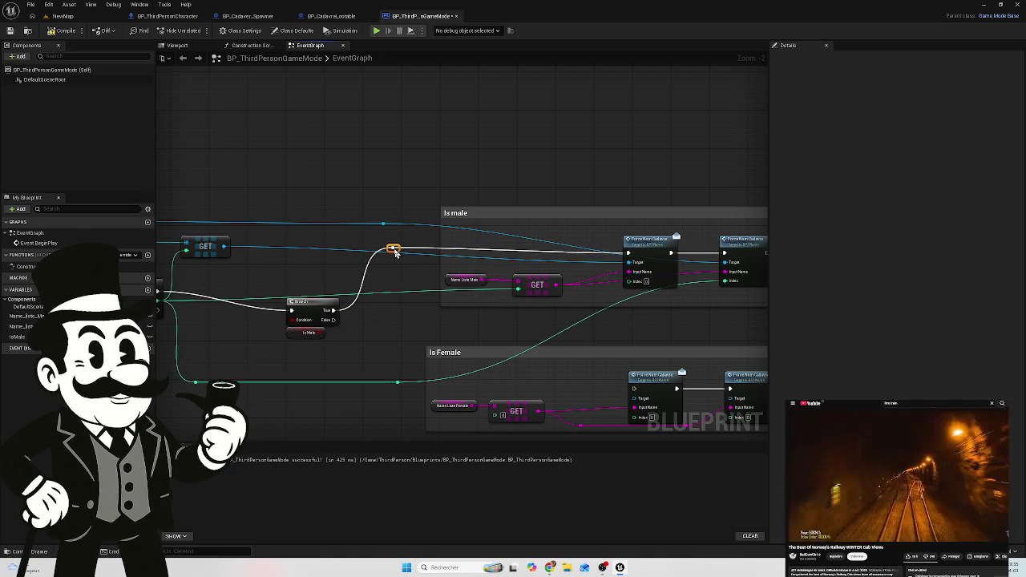
pyautogui.moveTo(598, 285); pyautogui.dragTo(465, 280)
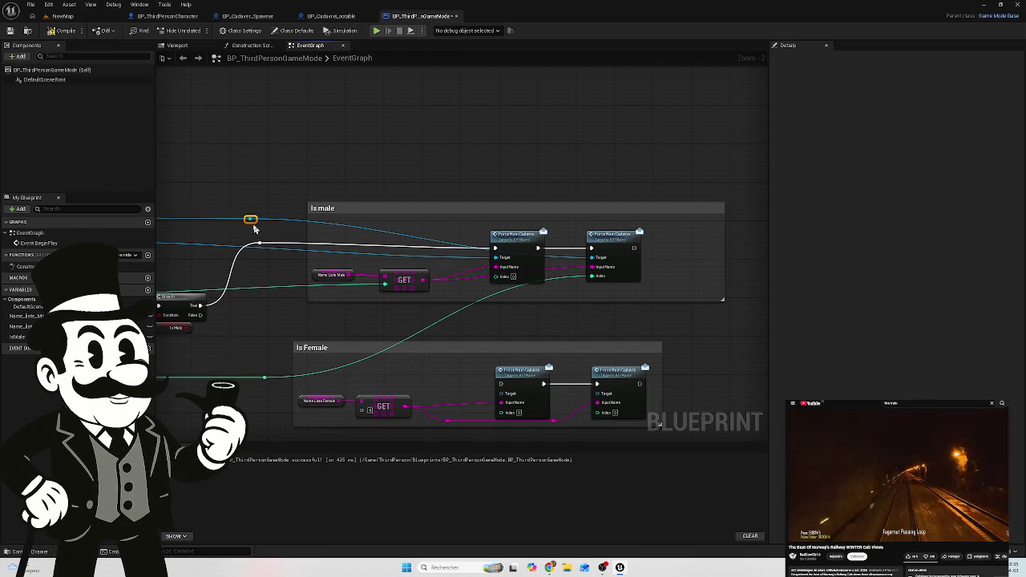
pyautogui.moveTo(253, 228); pyautogui.dragTo(565, 229)
pyautogui.moveTo(297, 311)
pyautogui.mouseDown()
pyautogui.moveTo(513, 275)
pyautogui.moveTo(387, 273)
pyautogui.mouseUp()
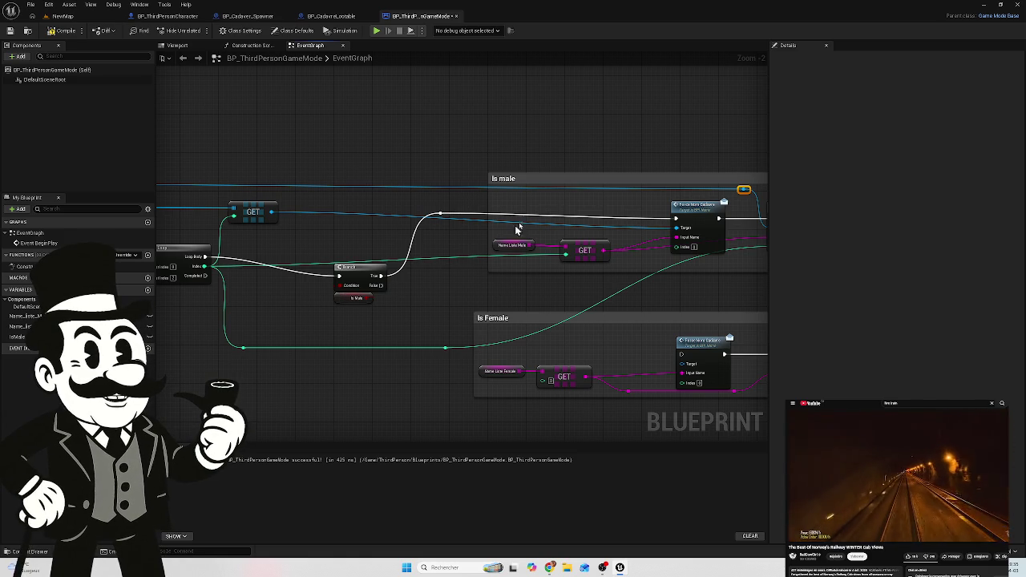
# Step: Reroute the teal loop Index wire and connect it to the Is Female GET with a bend point
pyautogui.doubleClick(442, 256)
pyautogui.moveTo(442, 256)
pyautogui.mouseDown()
pyautogui.moveTo(344, 242)
pyautogui.moveTo(275, 258)
pyautogui.mouseUp()
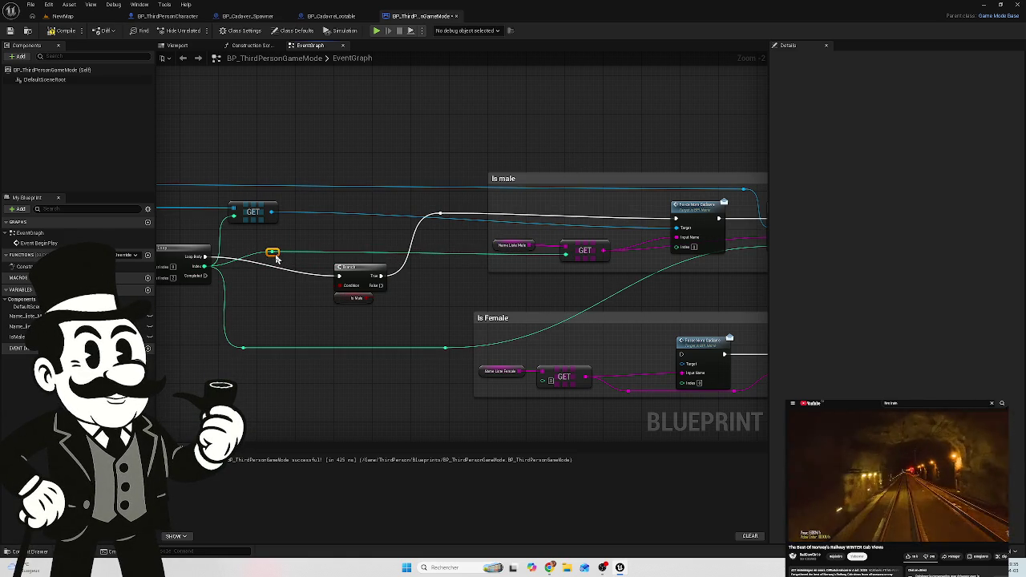
pyautogui.moveTo(451, 345); pyautogui.dragTo(351, 295)
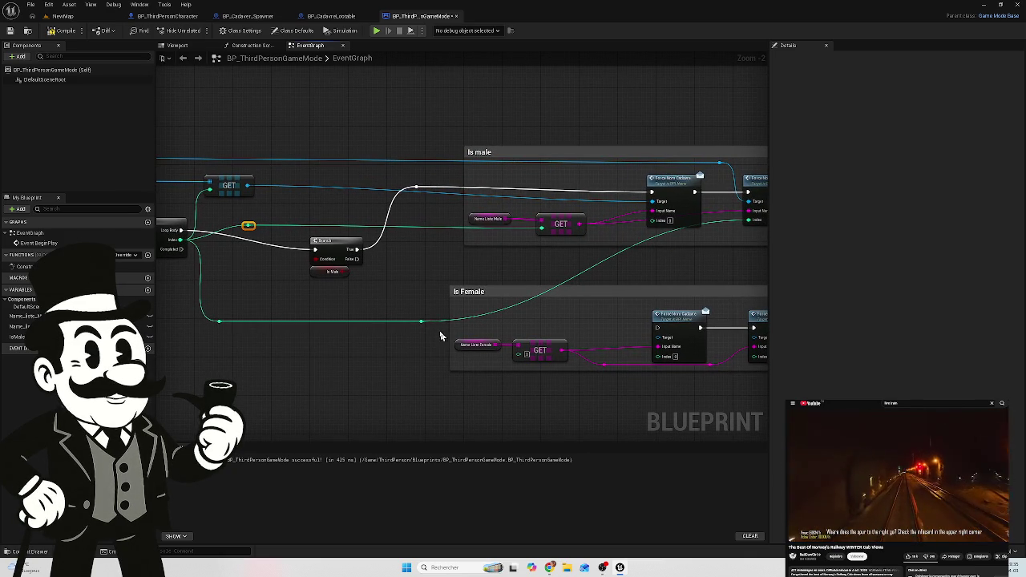
pyautogui.moveTo(423, 327)
pyautogui.mouseDown()
pyautogui.moveTo(426, 341)
pyautogui.moveTo(520, 357)
pyautogui.mouseUp()
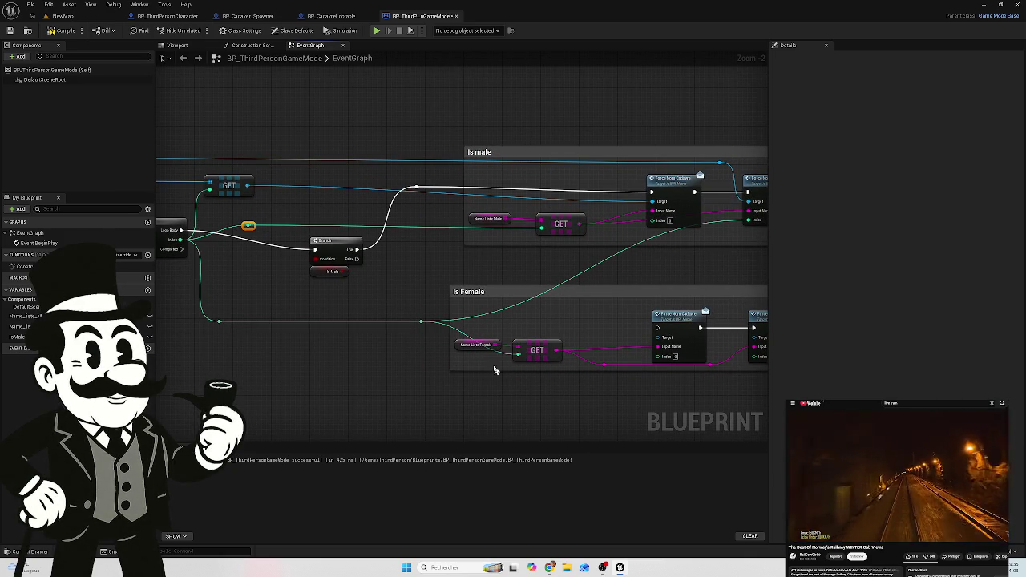
pyautogui.doubleClick(456, 327)
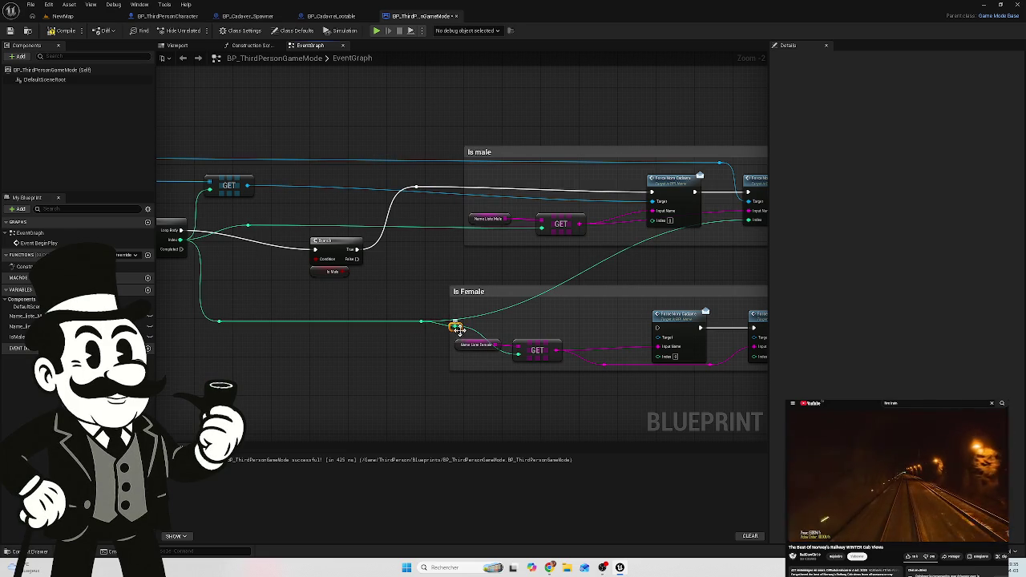
pyautogui.moveTo(458, 330)
pyautogui.mouseDown()
pyautogui.moveTo(429, 361)
pyautogui.moveTo(440, 362)
pyautogui.mouseUp()
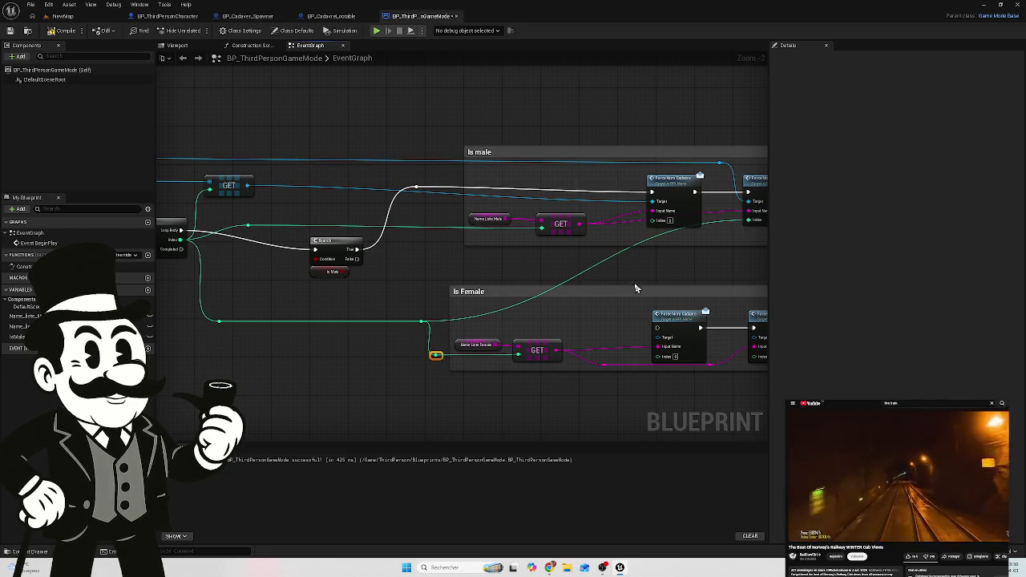
pyautogui.moveTo(637, 290); pyautogui.dragTo(530, 291)
pyautogui.click(482, 279)
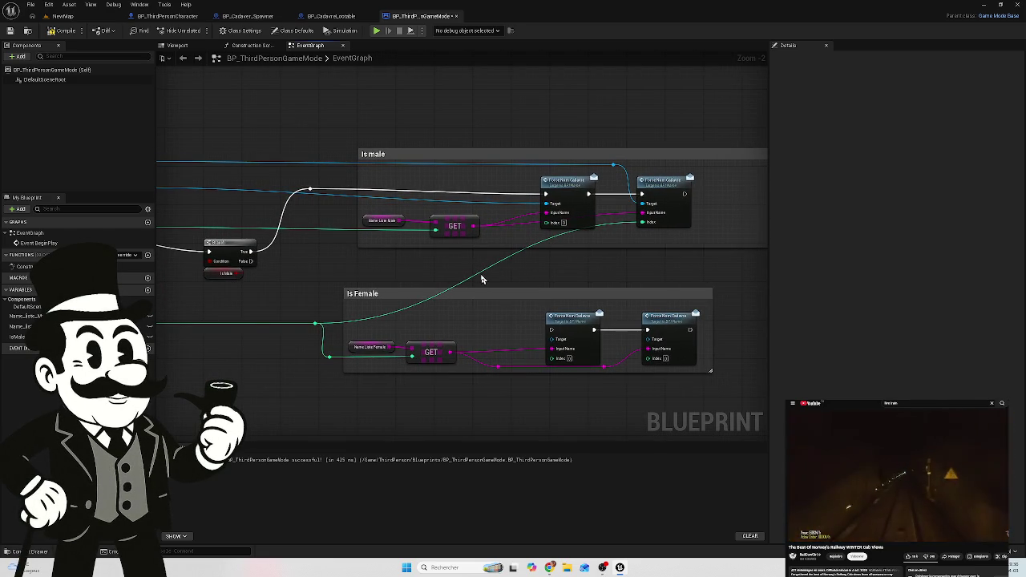
# Step: Add two bend points so the wire to Is male routes cleanly
pyautogui.doubleClick(476, 277)
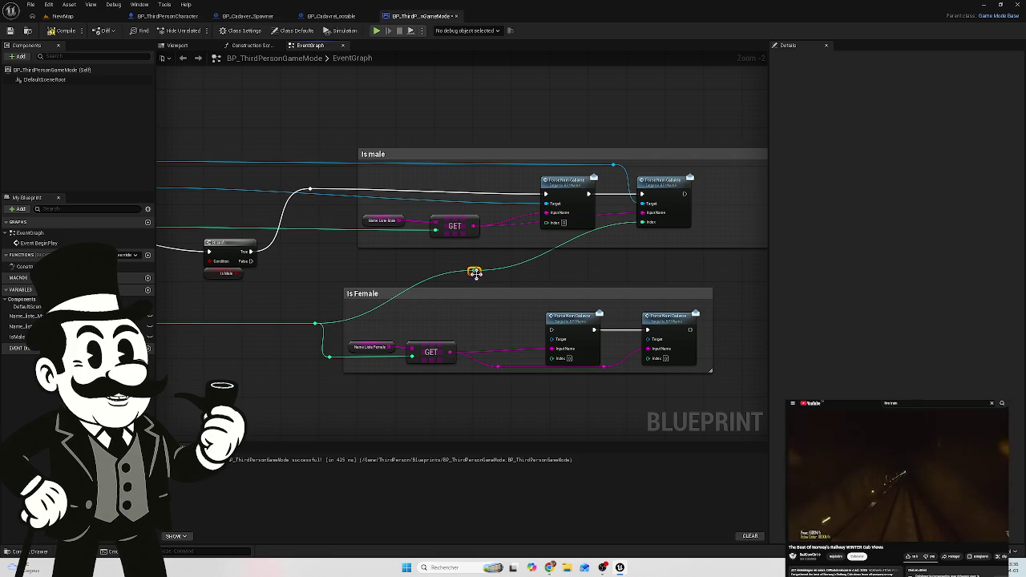
pyautogui.moveTo(477, 275); pyautogui.dragTo(348, 278)
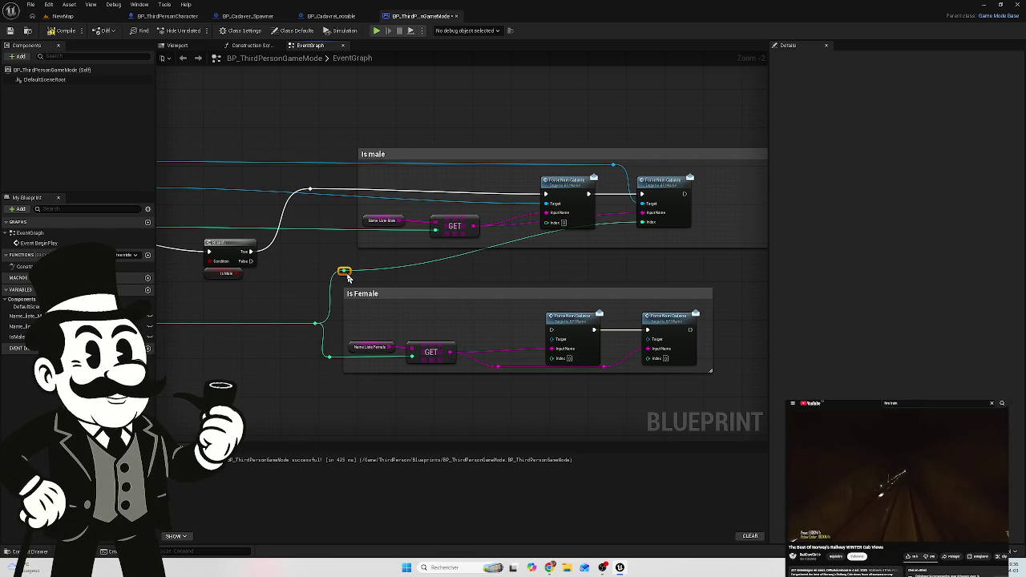
pyautogui.doubleClick(462, 254)
pyautogui.moveTo(462, 254)
pyautogui.mouseDown()
pyautogui.moveTo(626, 268)
pyautogui.moveTo(620, 276)
pyautogui.mouseUp()
pyautogui.moveTo(432, 284)
pyautogui.mouseDown()
pyautogui.moveTo(561, 268)
pyautogui.moveTo(653, 298)
pyautogui.mouseUp()
pyautogui.moveTo(495, 296)
pyautogui.mouseDown()
pyautogui.moveTo(334, 225)
pyautogui.moveTo(601, 321)
pyautogui.moveTo(631, 288)
pyautogui.mouseUp()
# Step: Add a bend point on the Branch's False exec wire and drop it below the groups
pyautogui.doubleClick(370, 220)
pyautogui.moveTo(373, 227)
pyautogui.mouseDown()
pyautogui.moveTo(366, 300)
pyautogui.moveTo(366, 236)
pyautogui.moveTo(395, 262)
pyautogui.mouseUp()
pyautogui.moveTo(411, 296); pyautogui.dragTo(425, 301)
pyautogui.moveTo(353, 262); pyautogui.dragTo(423, 285)
pyautogui.moveTo(366, 248)
pyautogui.mouseDown()
pyautogui.moveTo(516, 291)
pyautogui.moveTo(408, 300)
pyautogui.moveTo(408, 310)
pyautogui.mouseUp()
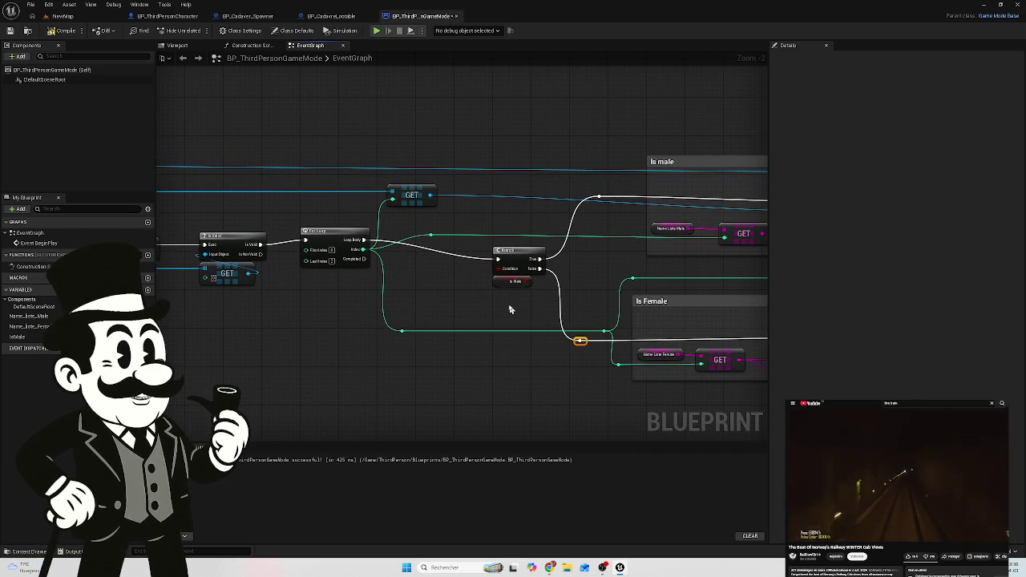
# Step: Realign the For Loop and Branch nodes so they sit in line
pyautogui.scroll(2, 476, 297)
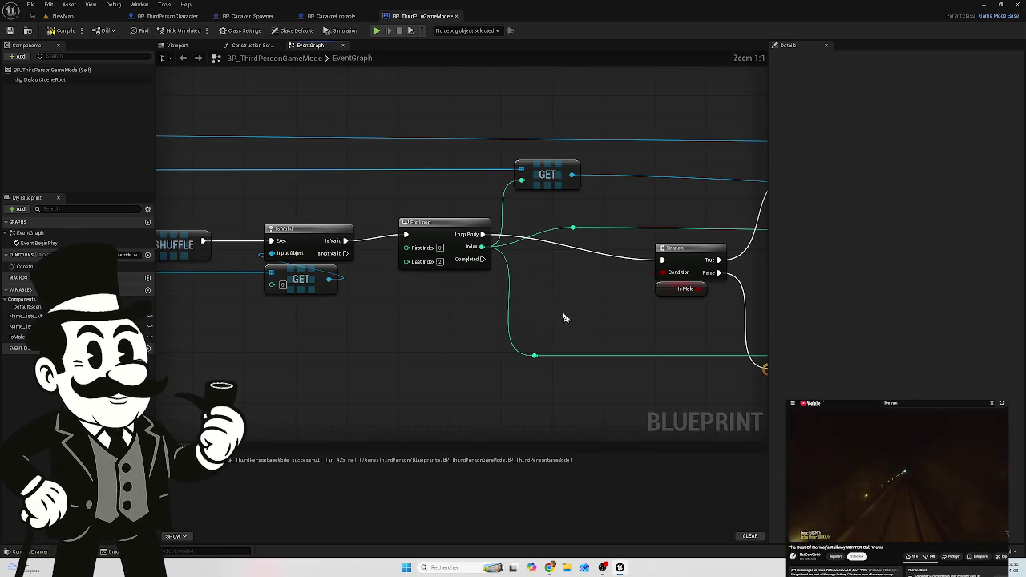
pyautogui.scroll(-4, 294, 286)
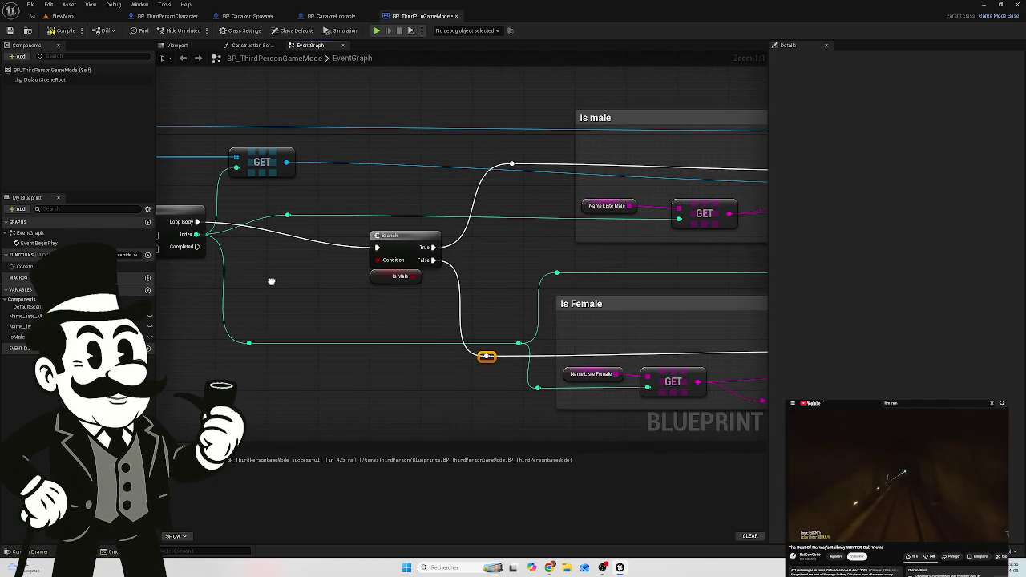
pyautogui.scroll(2, 395, 275)
pyautogui.moveTo(445, 208); pyautogui.dragTo(316, 223)
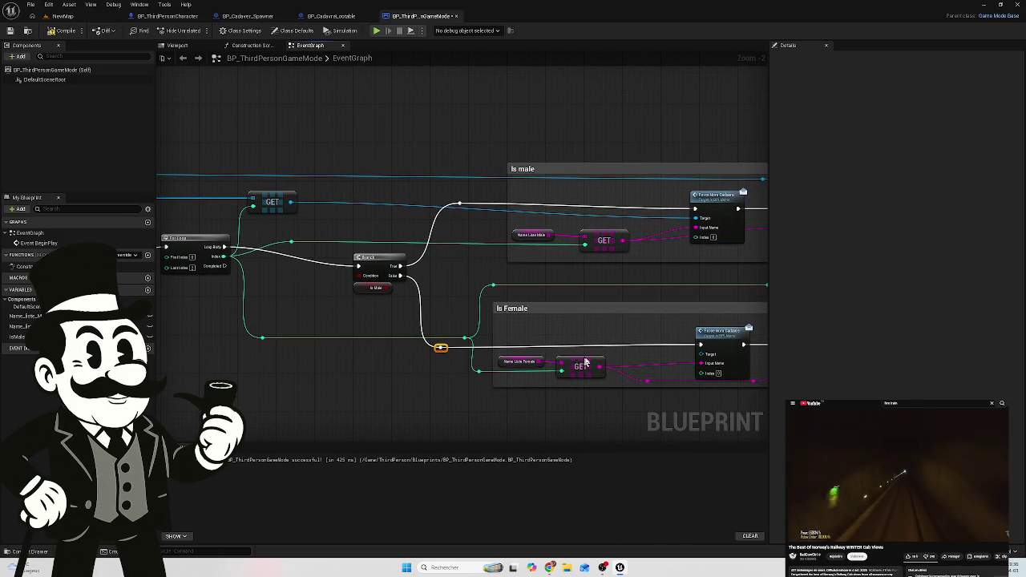
pyautogui.moveTo(678, 289)
pyautogui.mouseDown()
pyautogui.moveTo(476, 229)
pyautogui.moveTo(500, 274)
pyautogui.mouseUp()
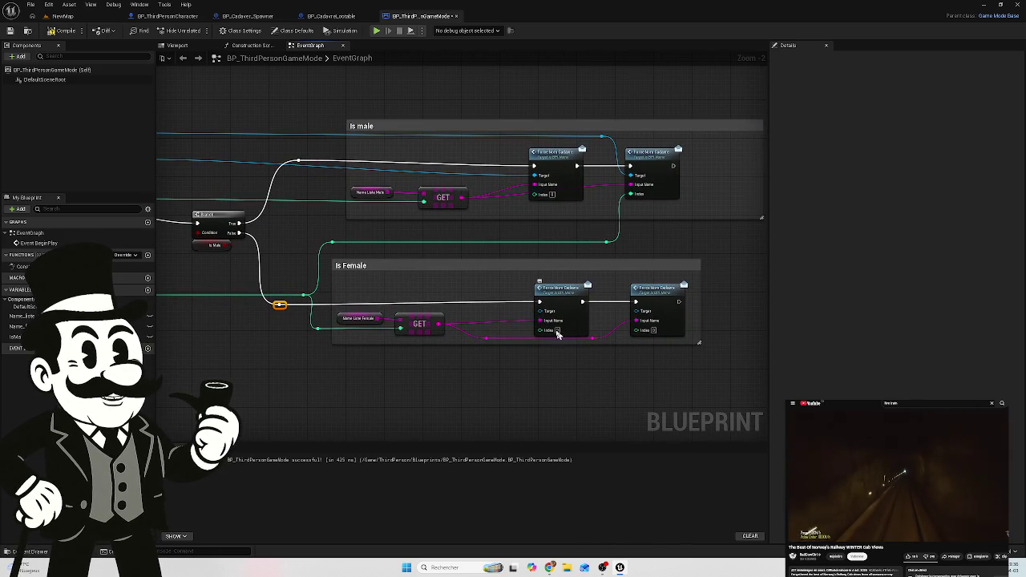
pyautogui.moveTo(238, 244)
pyautogui.mouseDown()
pyautogui.moveTo(628, 274)
pyautogui.moveTo(616, 280)
pyautogui.mouseUp()
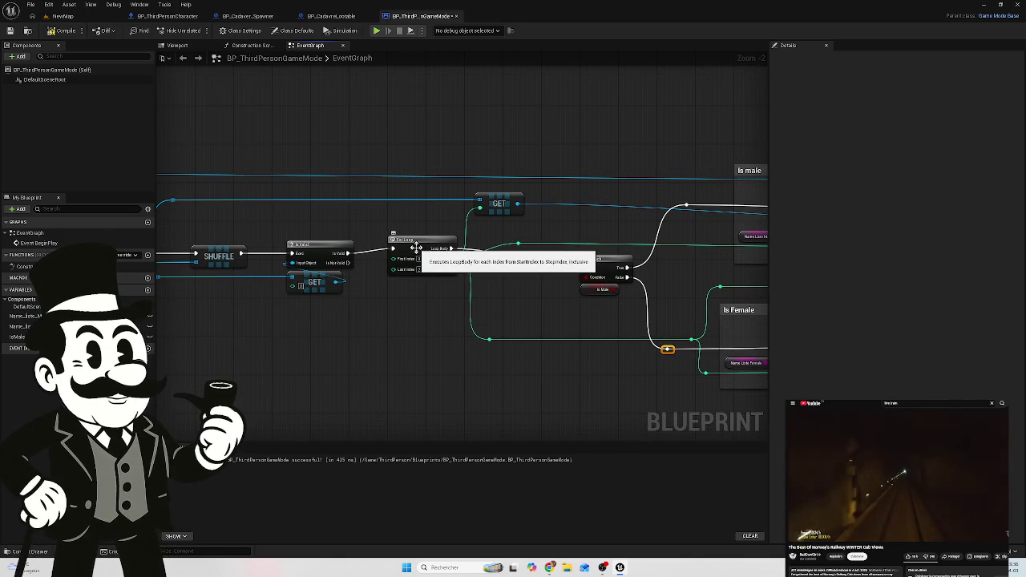
pyautogui.moveTo(414, 249); pyautogui.dragTo(412, 253)
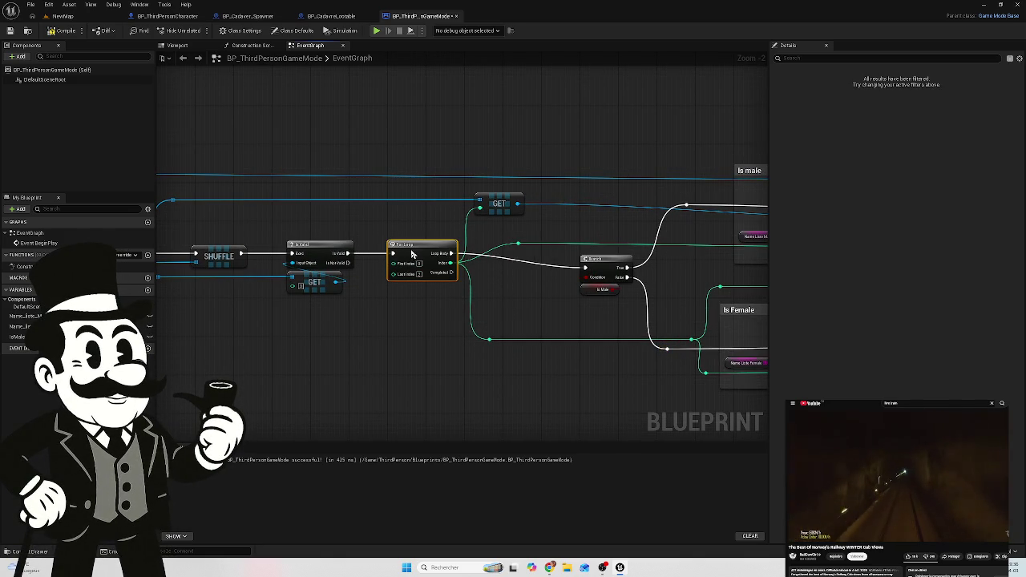
pyautogui.click(600, 276)
pyautogui.moveTo(606, 263)
pyautogui.mouseDown()
pyautogui.moveTo(609, 254)
pyautogui.moveTo(532, 233)
pyautogui.moveTo(388, 242)
pyautogui.moveTo(383, 253)
pyautogui.mouseUp()
# Step: Delete the old index bend point and feed Is male GET's index from the Is Female reroute
pyautogui.click(380, 249)
pyautogui.moveTo(386, 255)
pyautogui.mouseDown()
pyautogui.moveTo(389, 240)
pyautogui.moveTo(377, 235)
pyautogui.moveTo(357, 242)
pyautogui.moveTo(380, 317)
pyautogui.moveTo(396, 305)
pyautogui.moveTo(354, 307)
pyautogui.moveTo(363, 328)
pyautogui.mouseUp()
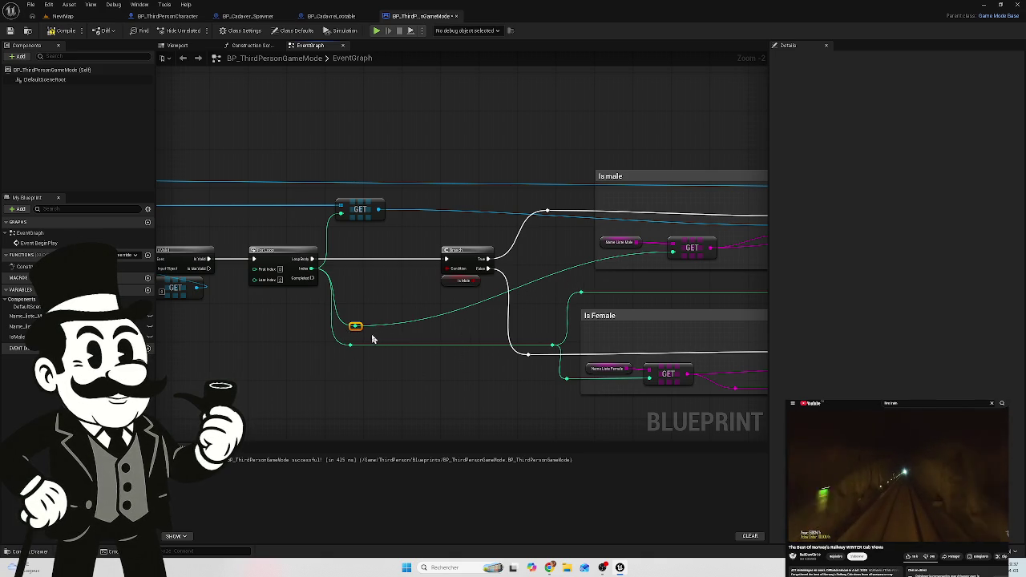
pyautogui.press('Delete')
pyautogui.moveTo(467, 295); pyautogui.dragTo(419, 297)
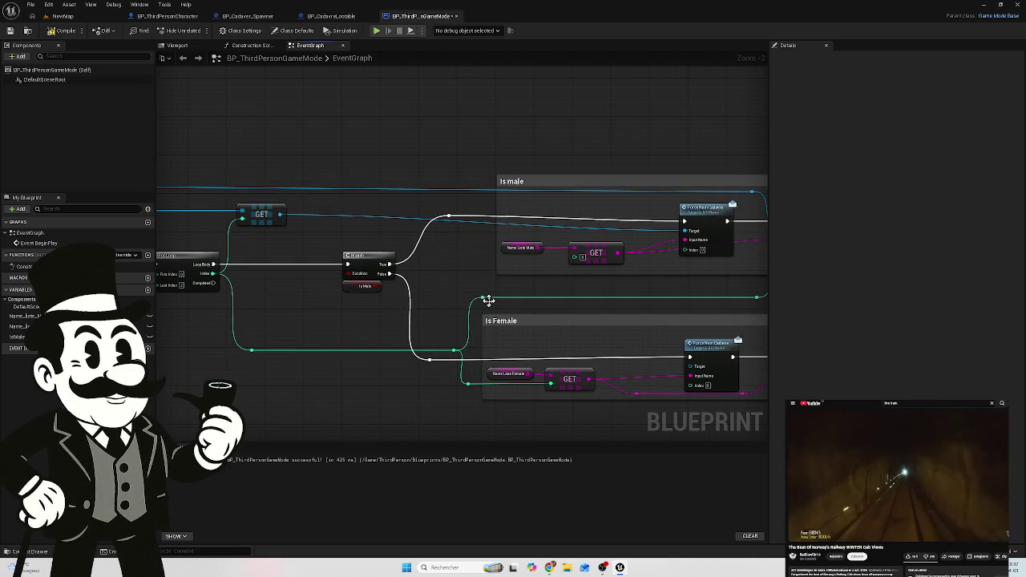
pyautogui.moveTo(483, 295); pyautogui.dragTo(581, 257)
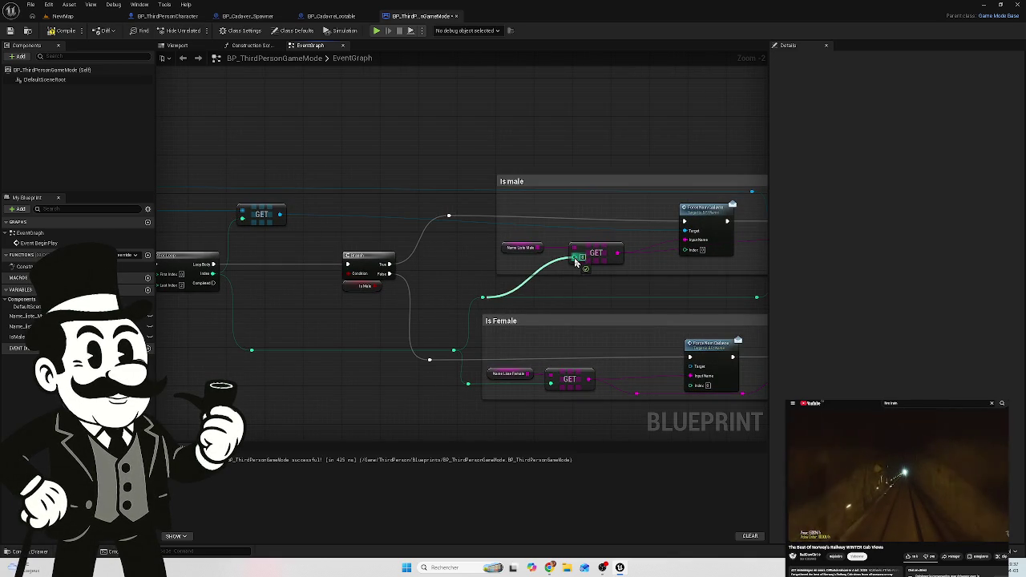
pyautogui.moveTo(417, 295)
pyautogui.mouseDown()
pyautogui.moveTo(378, 286)
pyautogui.moveTo(545, 301)
pyautogui.moveTo(452, 276)
pyautogui.moveTo(336, 270)
pyautogui.moveTo(513, 275)
pyautogui.moveTo(370, 261)
pyautogui.moveTo(444, 263)
pyautogui.moveTo(580, 283)
pyautogui.mouseUp()
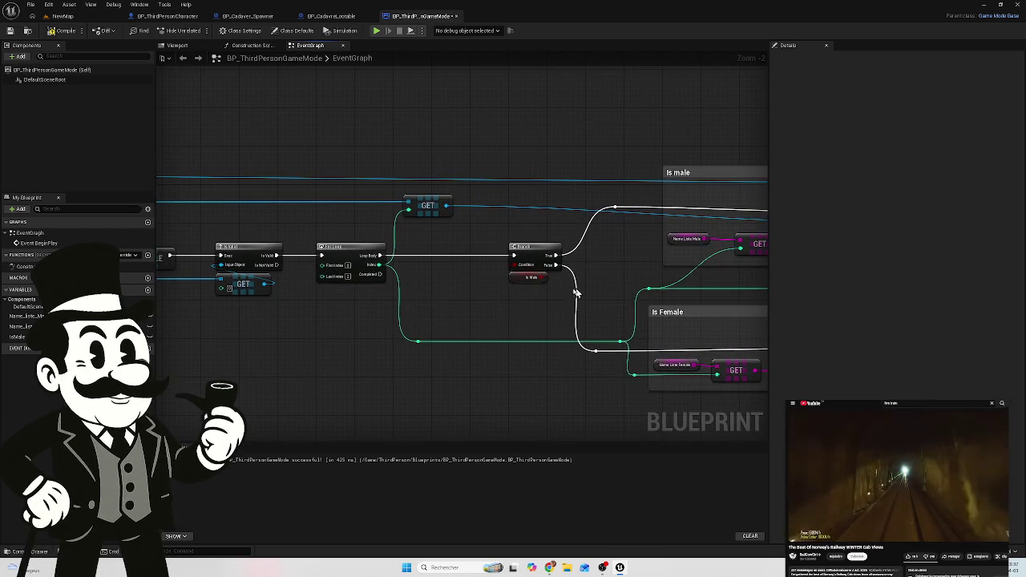
# Step: Compile, then connect the cadaver GET reference to the Is Female Force node's Target
pyautogui.click(62, 32)
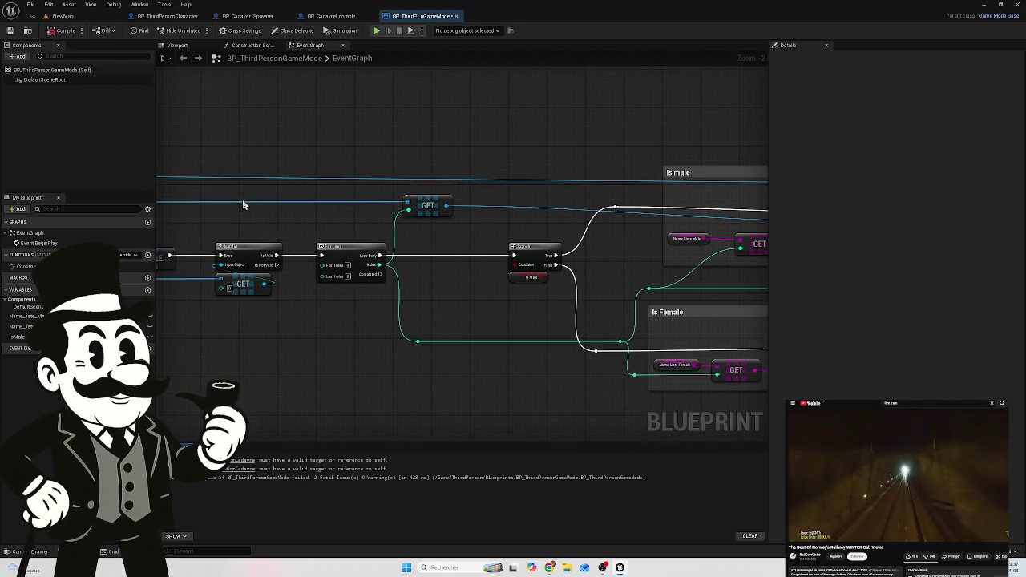
pyautogui.moveTo(236, 208); pyautogui.dragTo(465, 233)
pyautogui.scroll(-3, 465, 233)
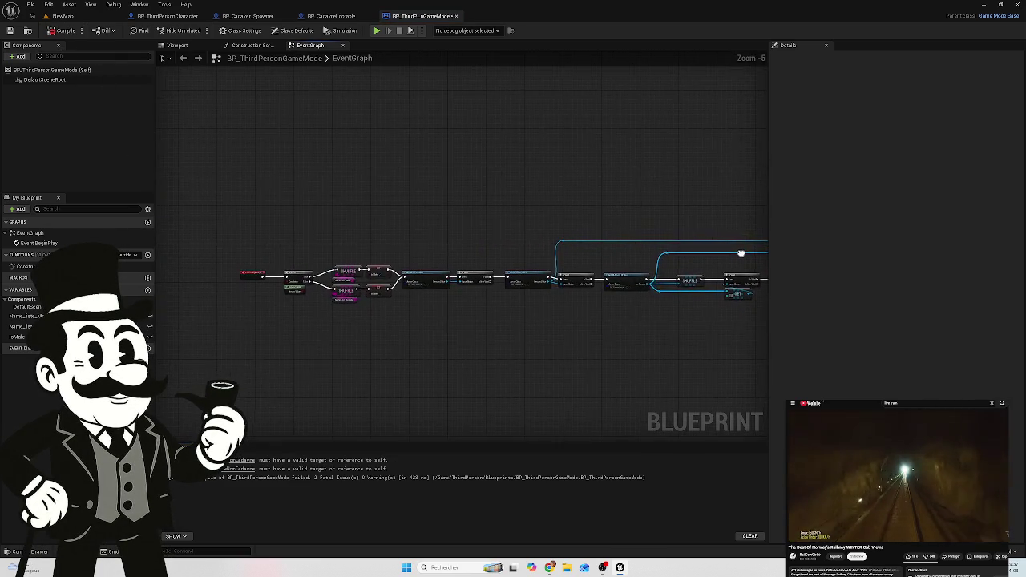
pyautogui.scroll(2, 495, 233)
pyautogui.scroll(3, 523, 297)
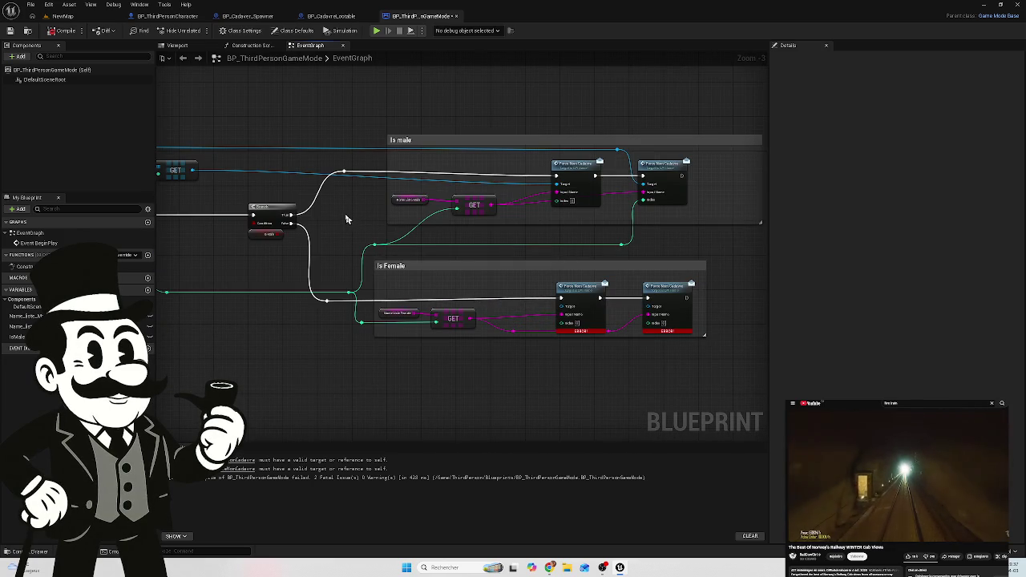
pyautogui.moveTo(230, 178); pyautogui.dragTo(284, 178)
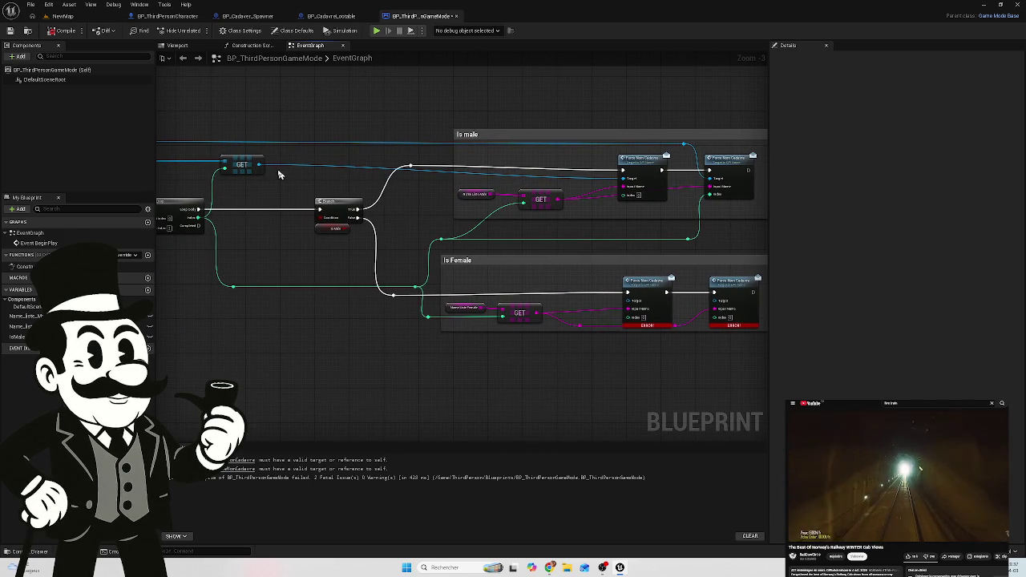
pyautogui.scroll(3, 351, 207)
pyautogui.scroll(-3, 265, 200)
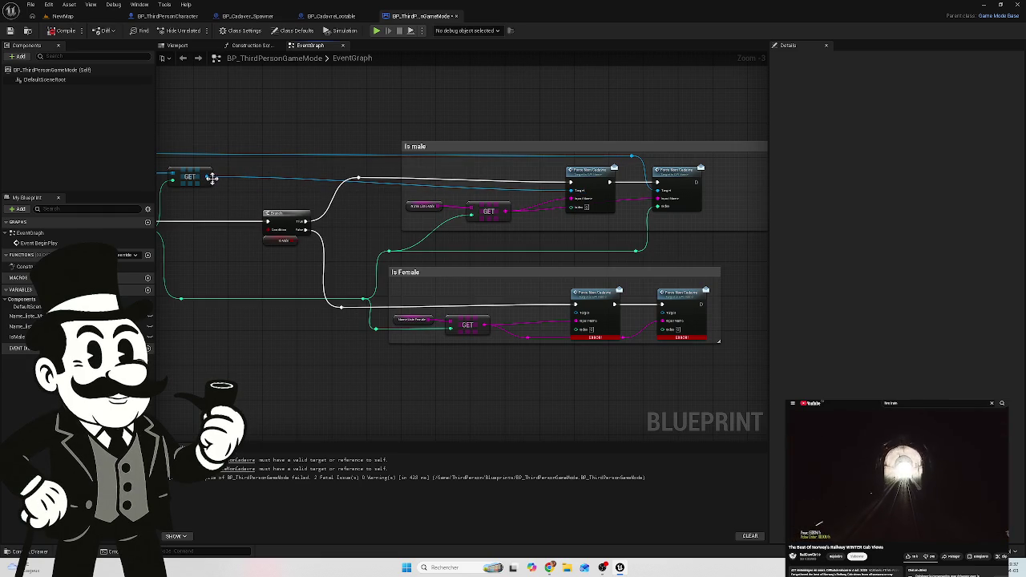
pyautogui.moveTo(208, 177)
pyautogui.mouseDown()
pyautogui.moveTo(269, 229)
pyautogui.moveTo(264, 383)
pyautogui.moveTo(316, 391)
pyautogui.moveTo(297, 386)
pyautogui.mouseUp()
pyautogui.click(286, 368)
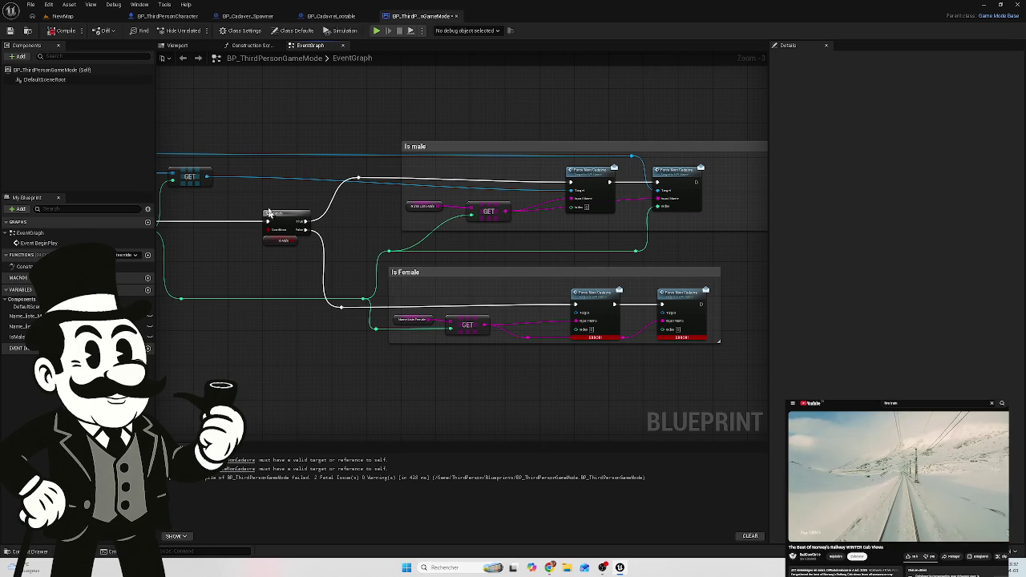
pyautogui.moveTo(206, 177)
pyautogui.mouseDown()
pyautogui.moveTo(243, 316)
pyautogui.moveTo(436, 389)
pyautogui.moveTo(580, 328)
pyautogui.moveTo(573, 313)
pyautogui.mouseUp()
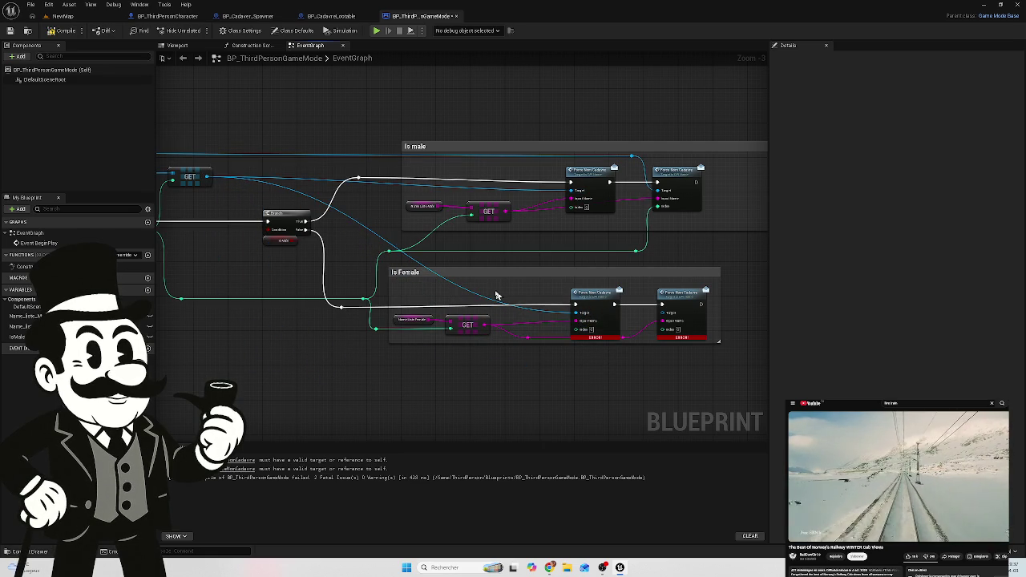
# Step: Route the cadaver reference wire beneath the Is male and Is Female groups with bend points
pyautogui.doubleClick(367, 227)
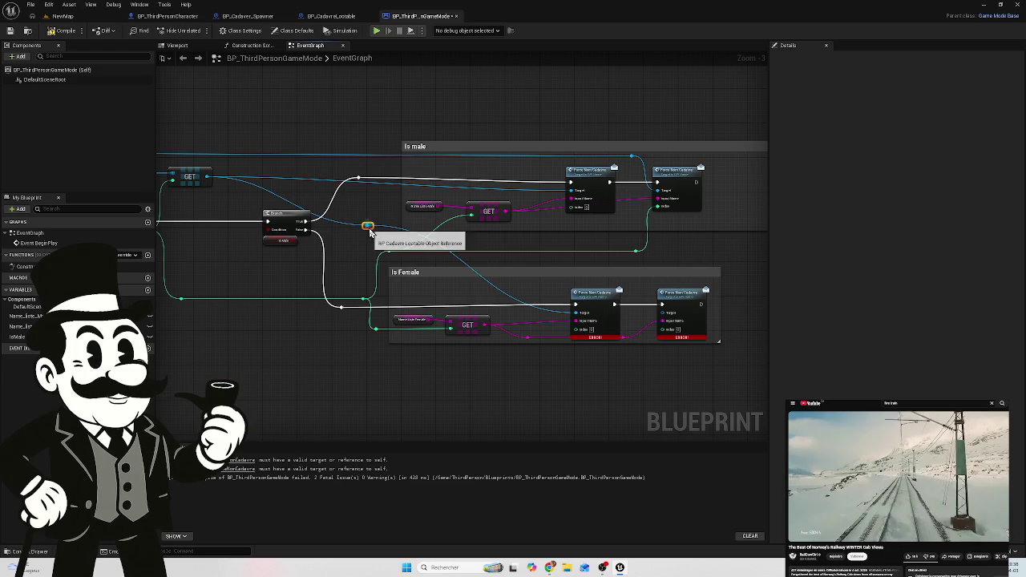
pyautogui.moveTo(367, 228)
pyautogui.mouseDown()
pyautogui.moveTo(315, 312)
pyautogui.moveTo(313, 391)
pyautogui.moveTo(325, 390)
pyautogui.moveTo(307, 390)
pyautogui.mouseUp()
pyautogui.doubleClick(416, 358)
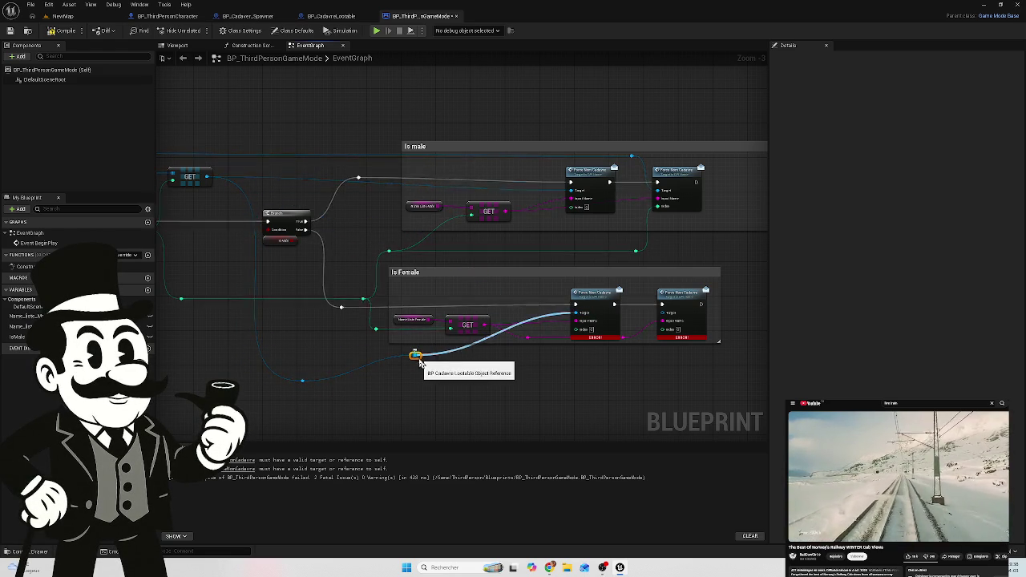
pyautogui.moveTo(417, 360)
pyautogui.mouseDown()
pyautogui.moveTo(574, 410)
pyautogui.moveTo(542, 399)
pyautogui.moveTo(553, 401)
pyautogui.mouseUp()
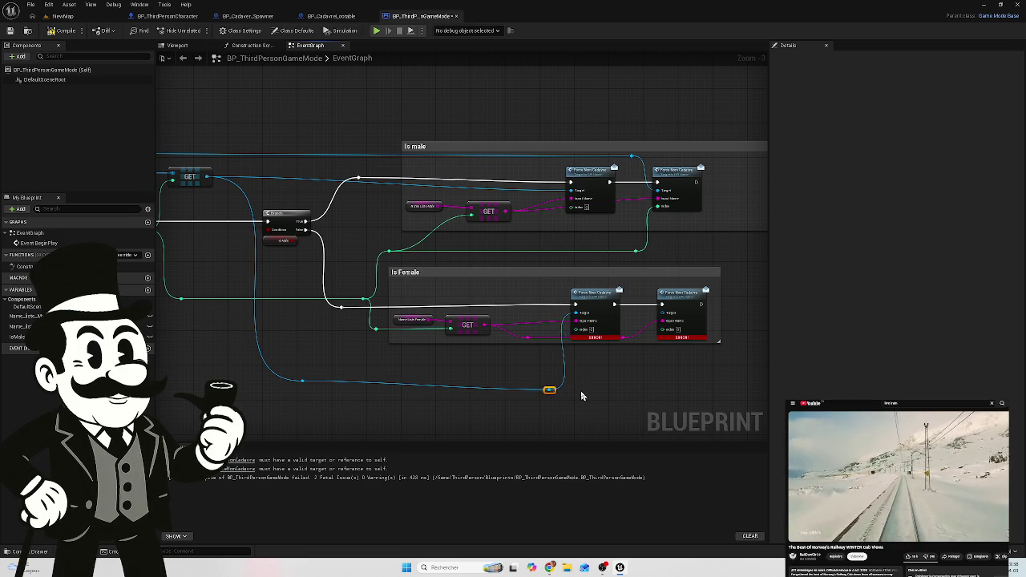
pyautogui.doubleClick(302, 382)
pyautogui.moveTo(303, 382); pyautogui.dragTo(304, 390)
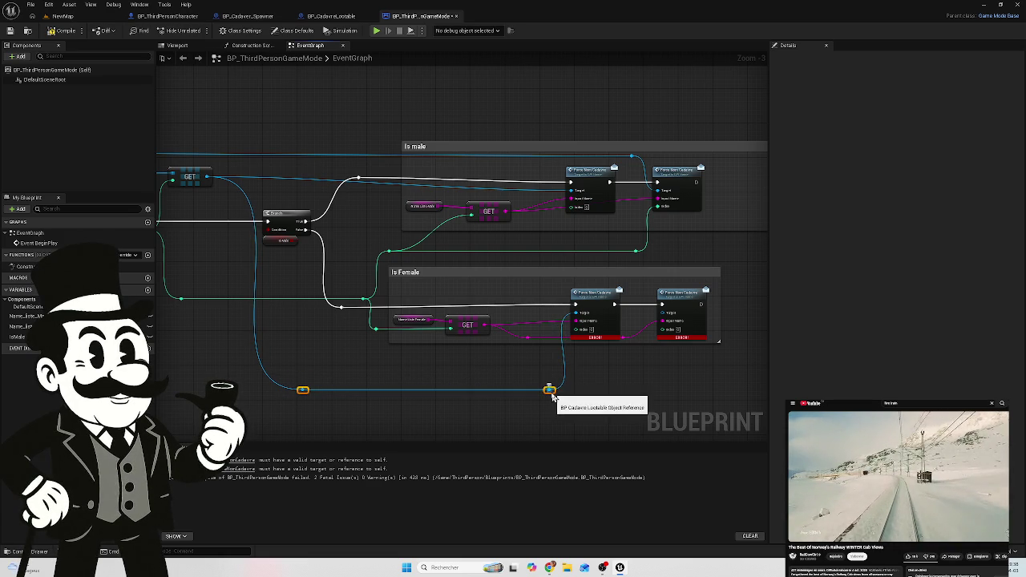
pyautogui.moveTo(551, 396)
pyautogui.mouseDown()
pyautogui.moveTo(550, 360)
pyautogui.moveTo(618, 373)
pyautogui.moveTo(663, 313)
pyautogui.mouseUp()
pyautogui.click(547, 359)
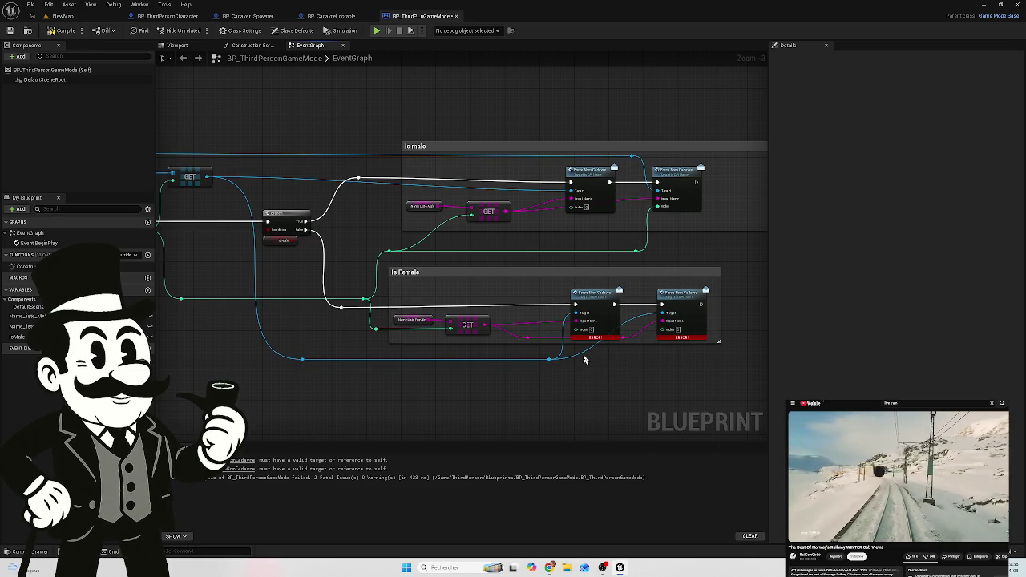
# Step: Add a reroute on the lower wire, compile the game mode, and save with Ctrl+S
pyautogui.moveTo(582, 350); pyautogui.dragTo(583, 355)
pyautogui.click(570, 366)
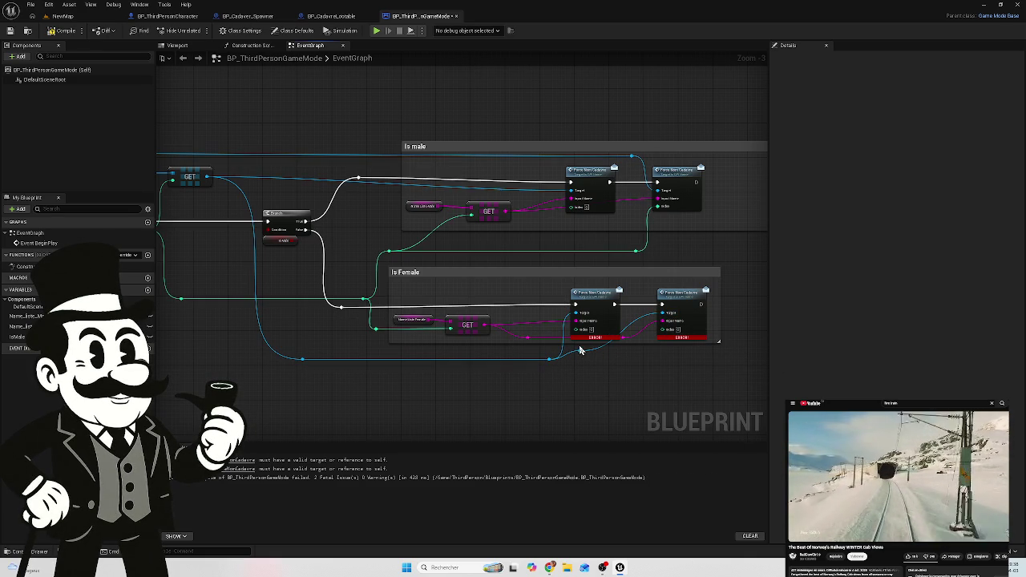
pyautogui.moveTo(582, 354); pyautogui.dragTo(632, 365)
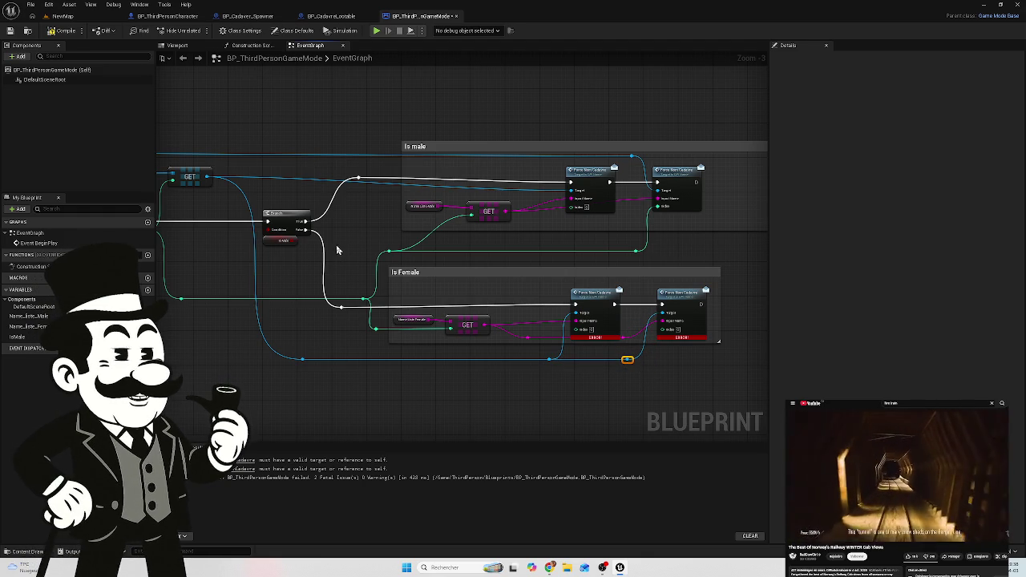
pyautogui.moveTo(337, 254)
pyautogui.mouseDown()
pyautogui.moveTo(495, 291)
pyautogui.moveTo(596, 294)
pyautogui.mouseUp()
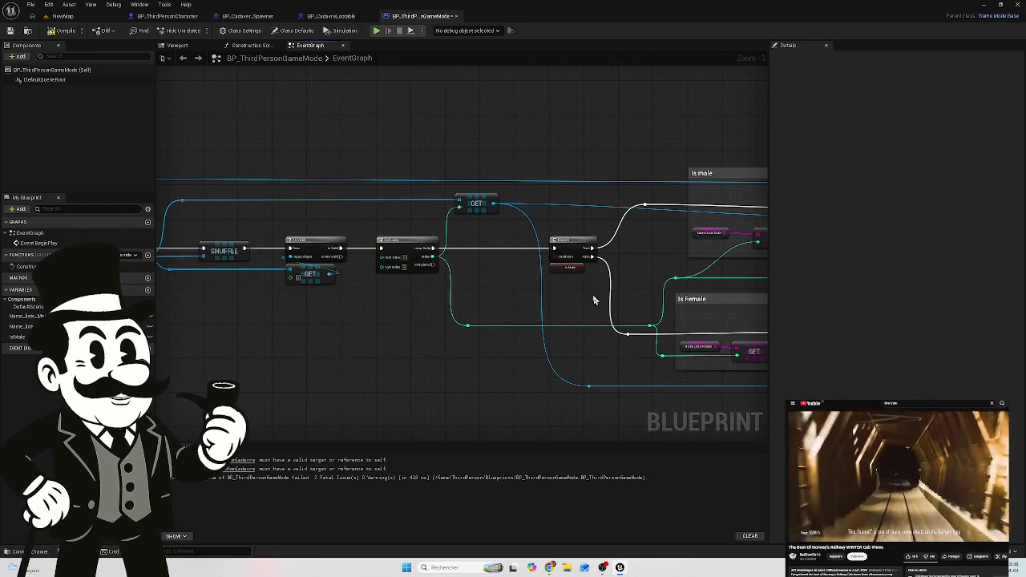
pyautogui.click(104, 46)
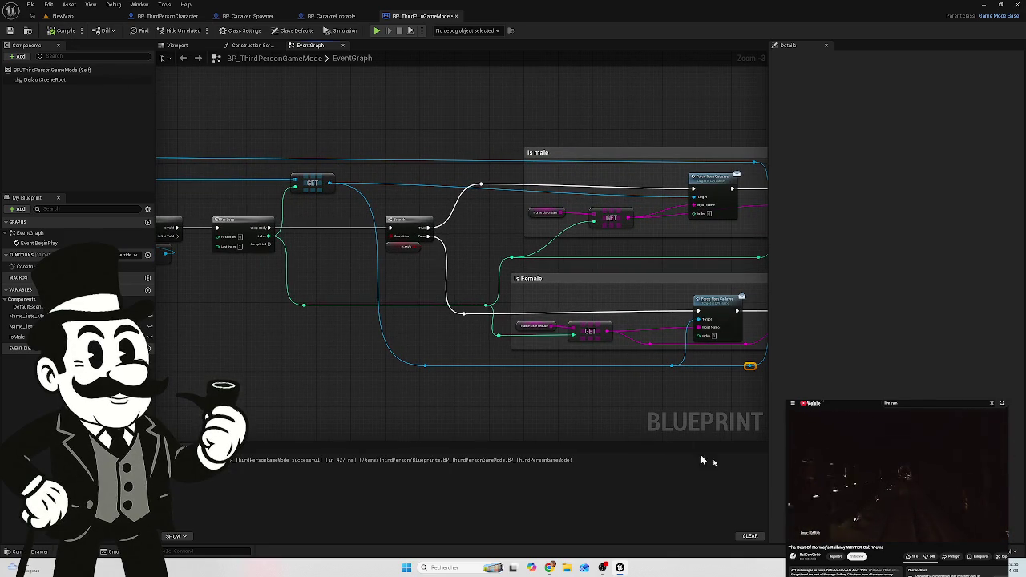
pyautogui.hotkey('ctrl', 's')
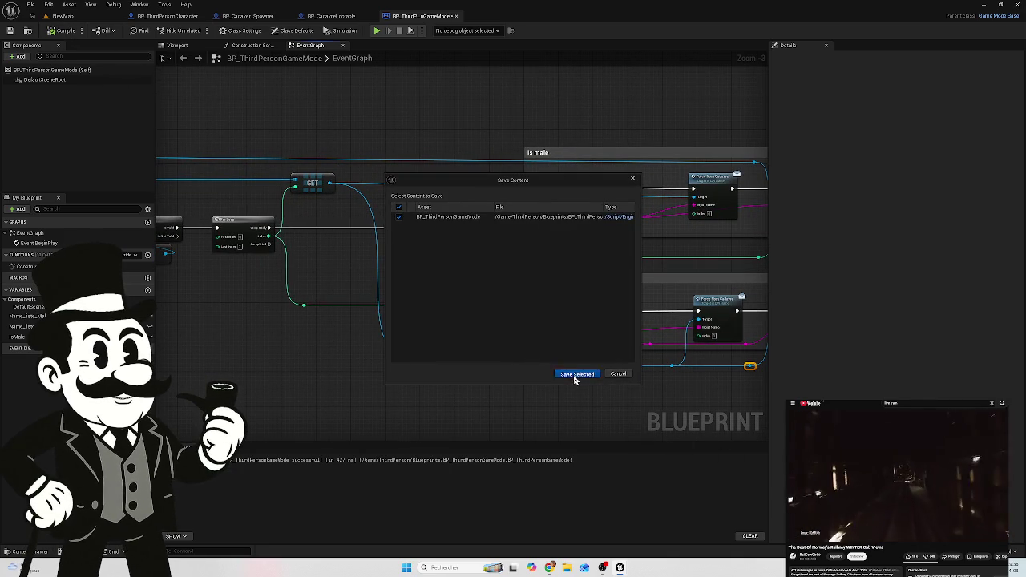
# Step: Save BP_ThirdPersonGameMode, cycle through the open blueprint tabs, and return to BP_Cadaver_Spawner
pyautogui.click(574, 376)
pyautogui.moveTo(317, 329); pyautogui.dragTo(525, 335)
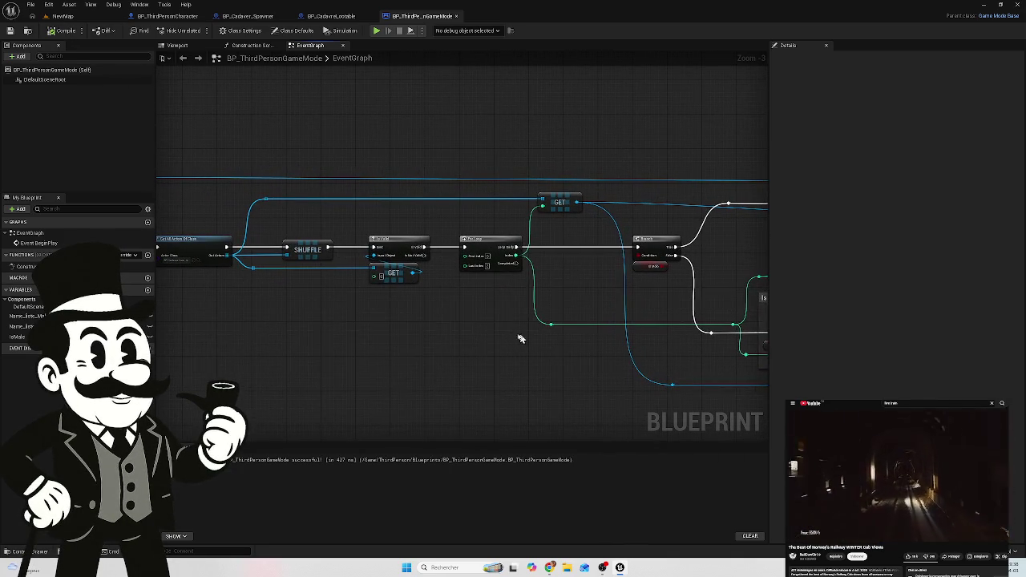
pyautogui.click(331, 16)
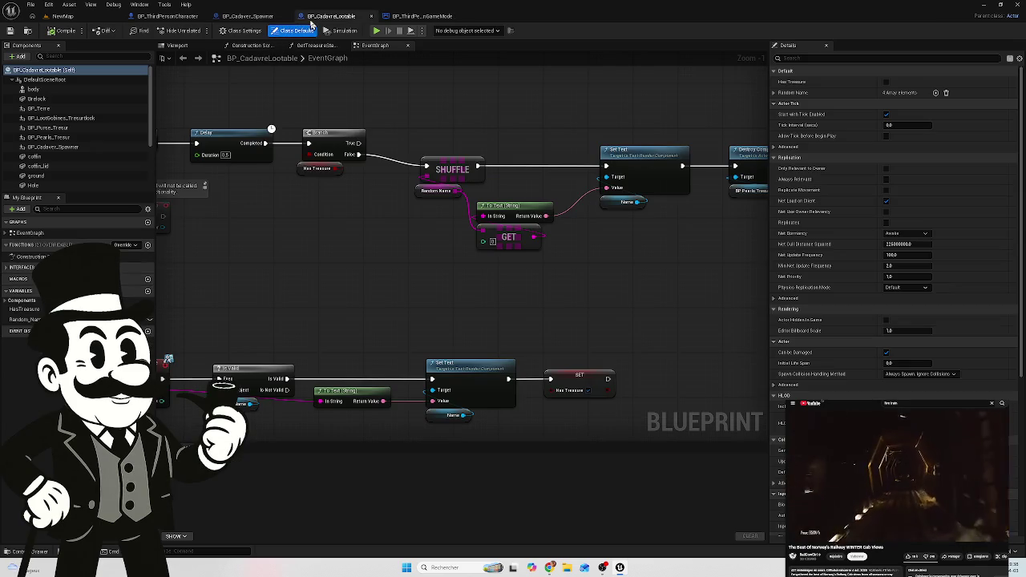
pyautogui.moveTo(289, 242)
pyautogui.mouseDown()
pyautogui.moveTo(343, 230)
pyautogui.moveTo(611, 272)
pyautogui.moveTo(465, 229)
pyautogui.mouseUp()
pyautogui.click(237, 19)
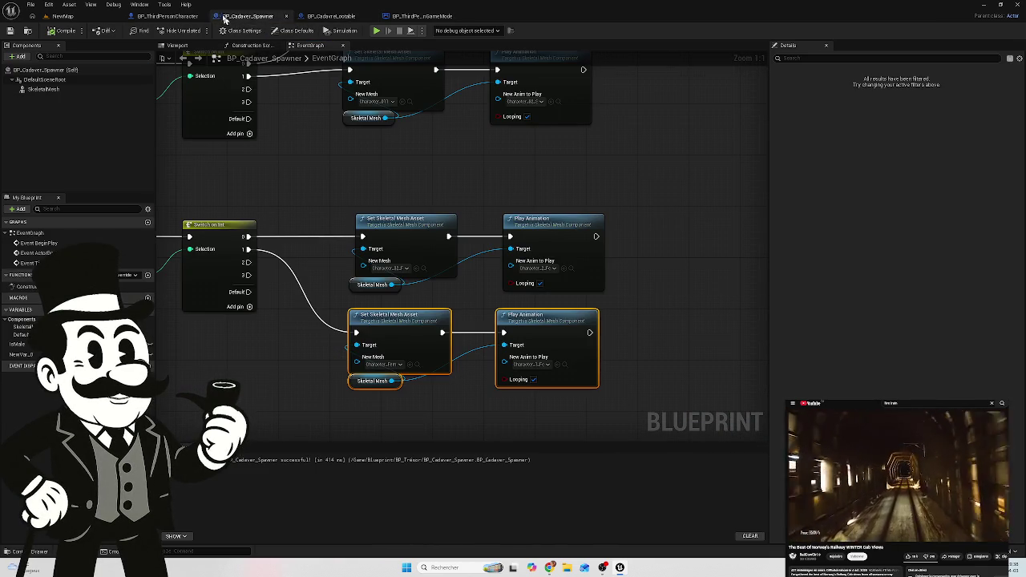
pyautogui.click(169, 16)
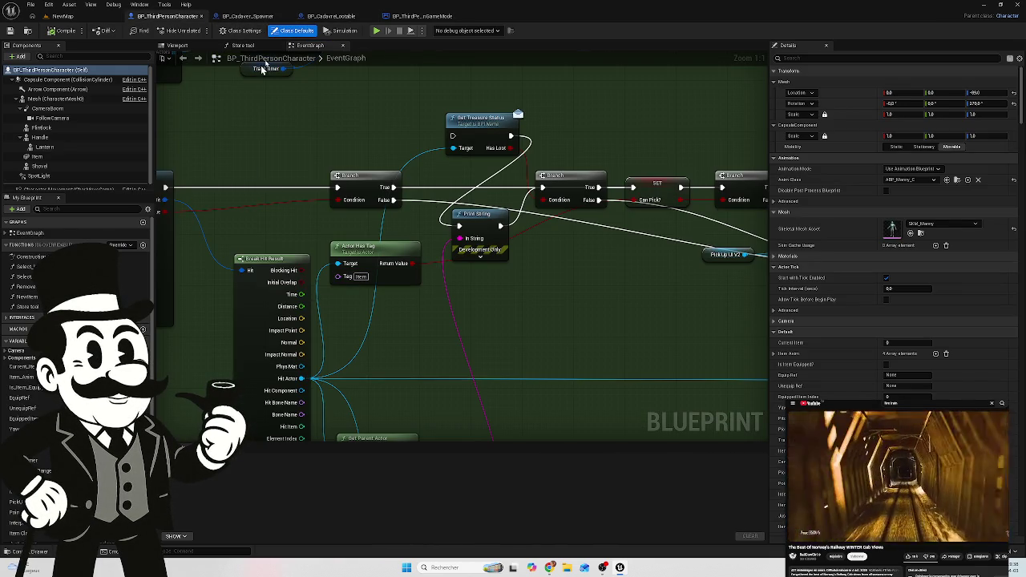
pyautogui.click(418, 16)
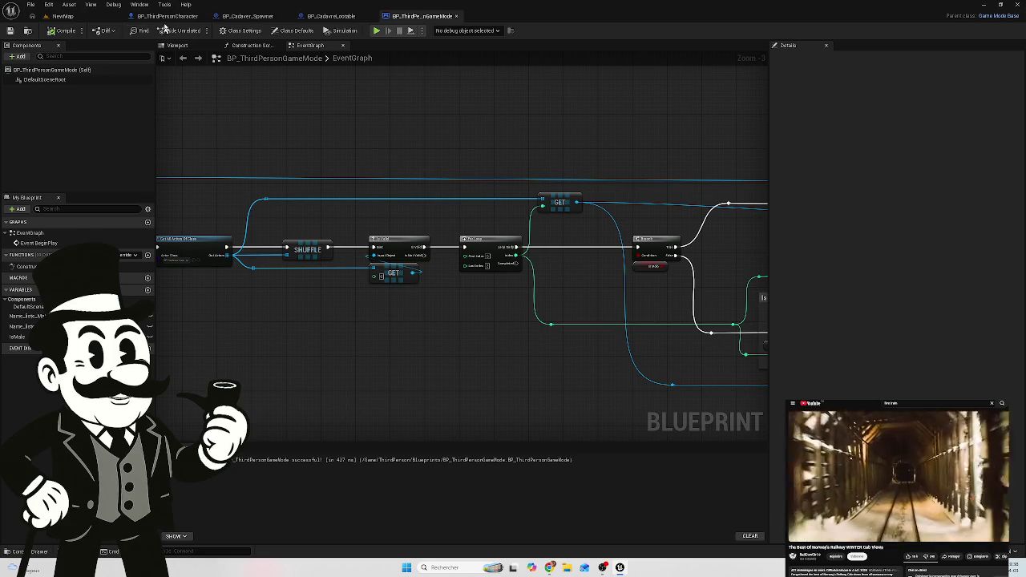
pyautogui.click(247, 16)
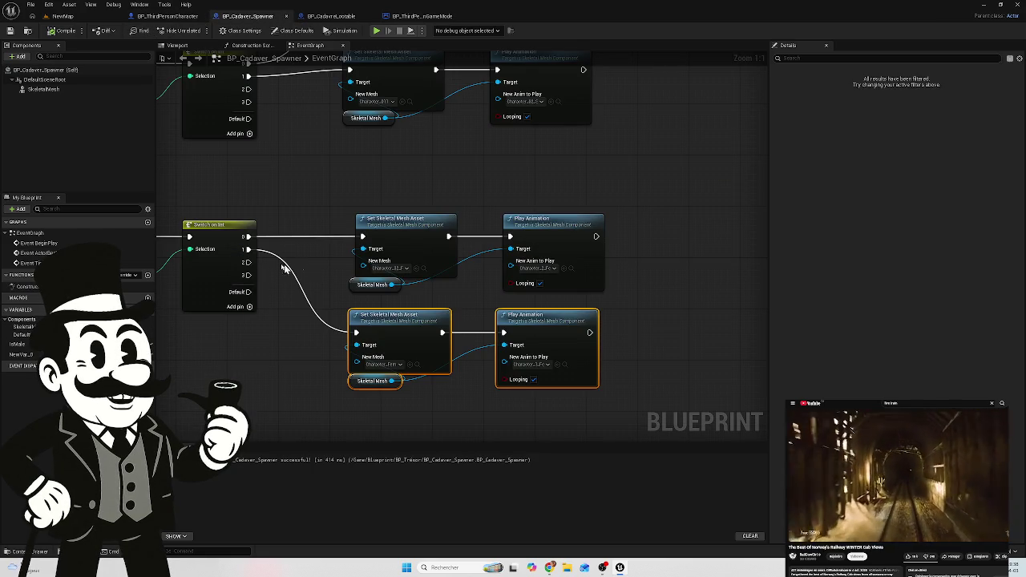
pyautogui.scroll(-2, 461, 240)
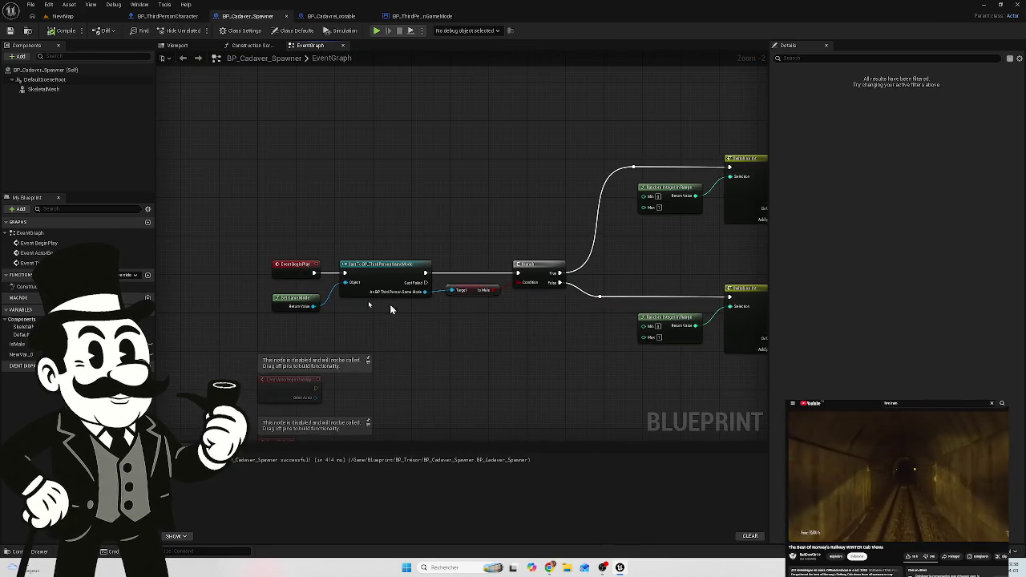
# Step: Review which meshes the Set Skeletal Mesh Asset nodes under the Switch on Int assign
pyautogui.scroll(2, 225, 270)
pyautogui.moveTo(592, 339)
pyautogui.mouseDown()
pyautogui.moveTo(457, 328)
pyautogui.moveTo(377, 307)
pyautogui.mouseUp()
pyautogui.moveTo(488, 277); pyautogui.dragTo(234, 252)
pyautogui.moveTo(631, 134); pyautogui.dragTo(489, 186)
pyautogui.click(490, 274)
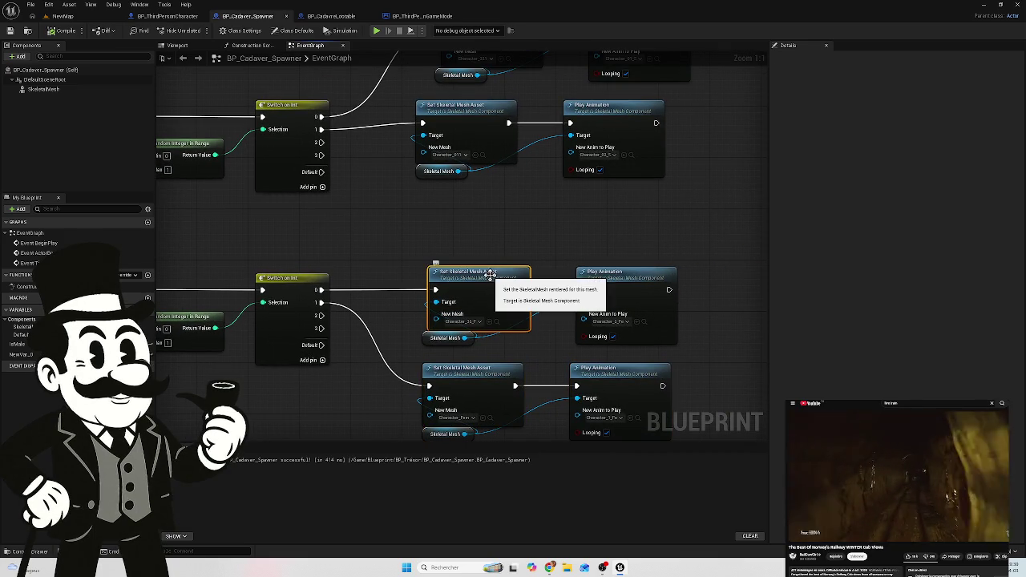
pyautogui.click(475, 323)
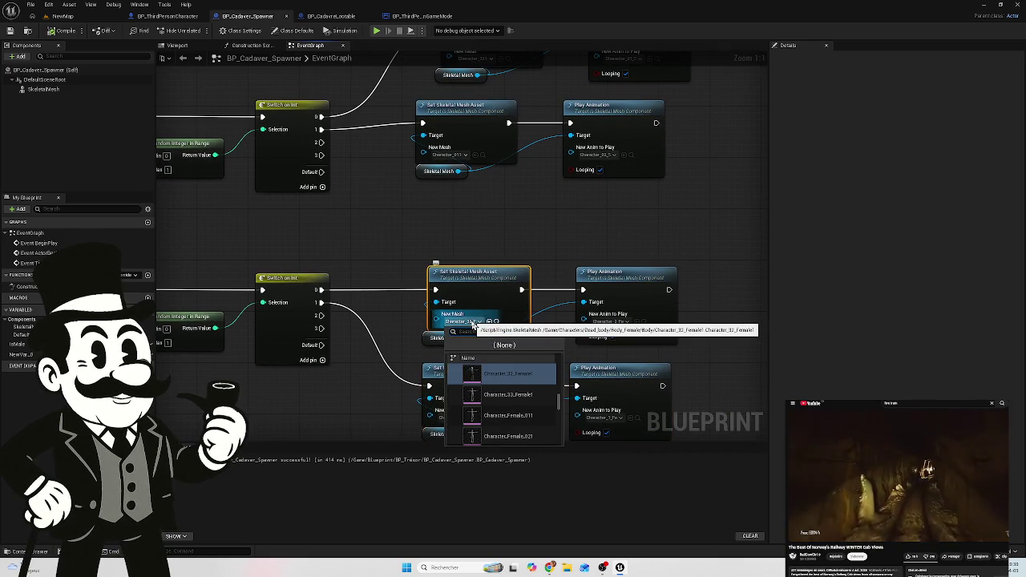
pyautogui.moveTo(524, 208); pyautogui.dragTo(502, 276)
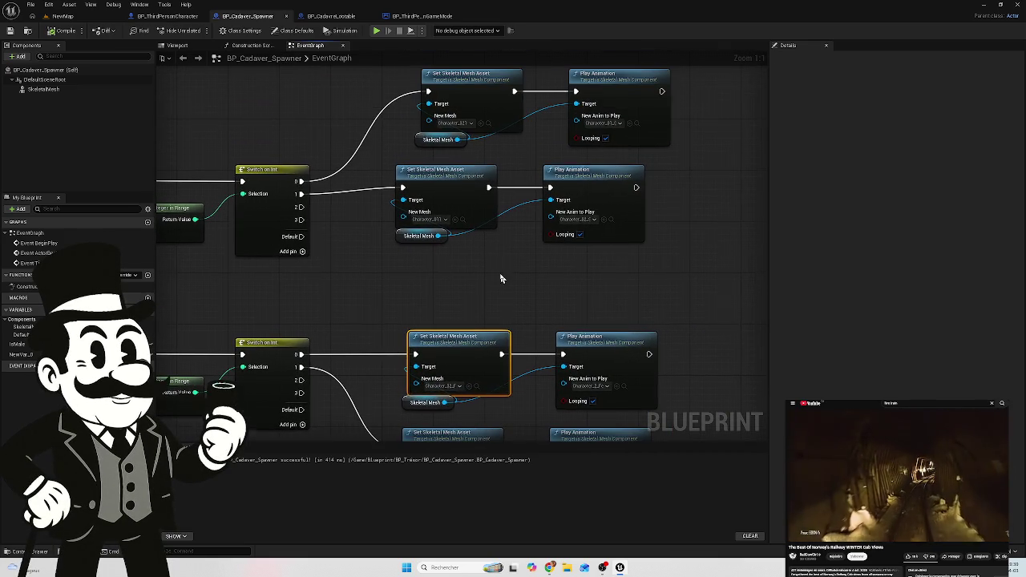
pyautogui.click(442, 222)
# Step: Inspect the New Mesh and animation dropdowns on the switch branches, leaving them unchanged
pyautogui.moveTo(532, 167)
pyautogui.mouseDown()
pyautogui.moveTo(509, 165)
pyautogui.moveTo(497, 319)
pyautogui.mouseUp()
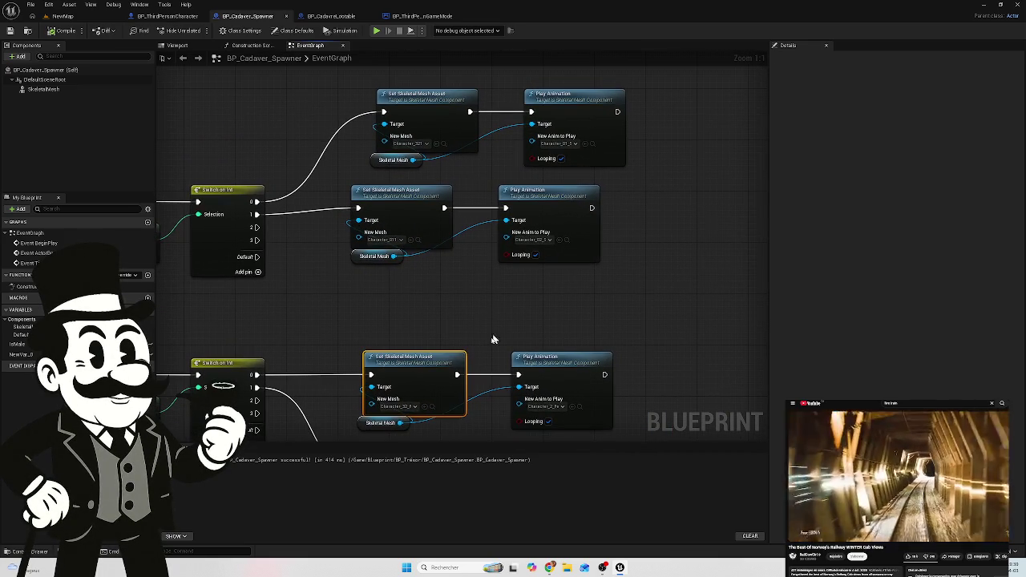
pyautogui.click(395, 242)
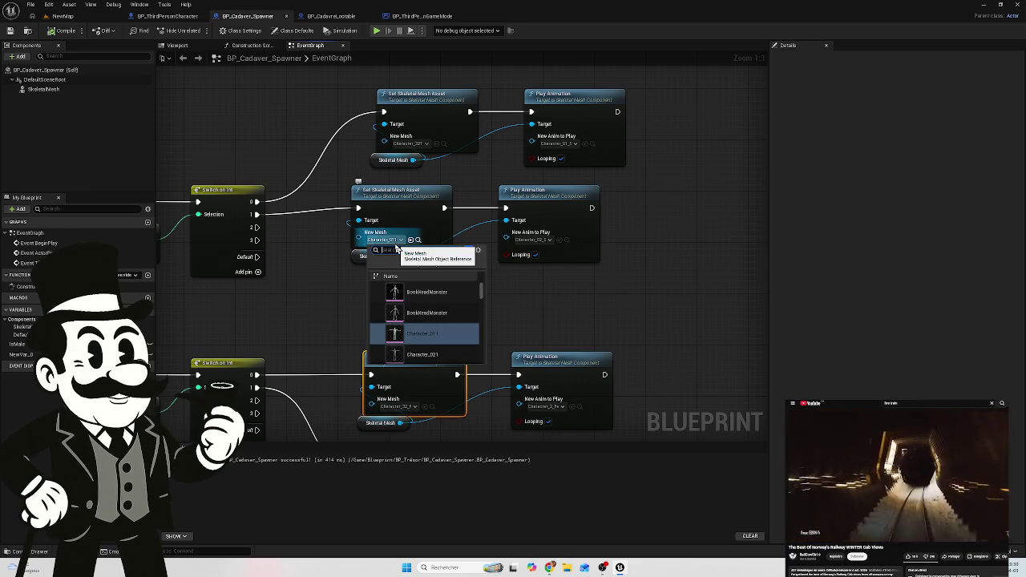
pyautogui.click(530, 239)
pyautogui.click(531, 239)
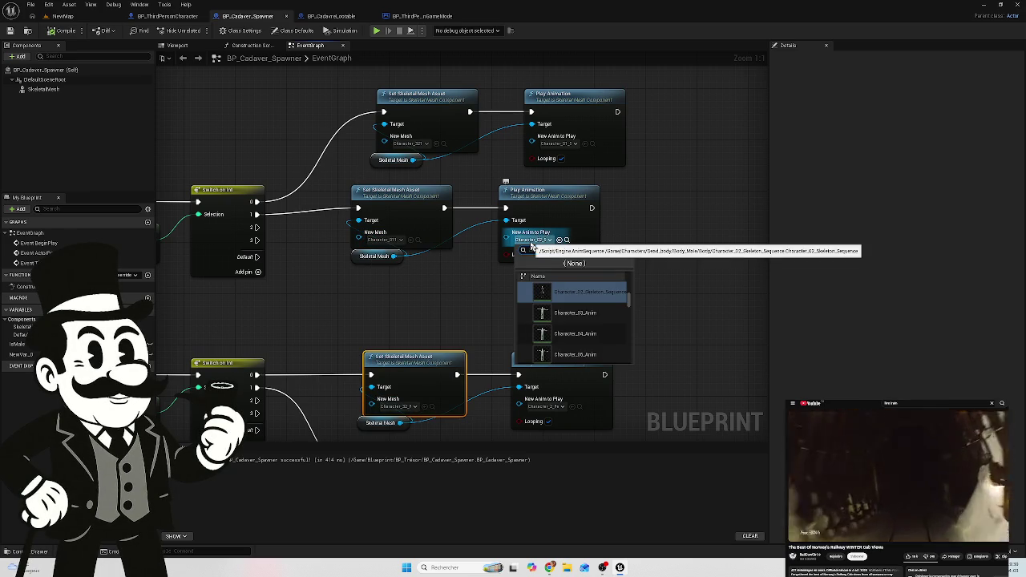
pyautogui.click(394, 240)
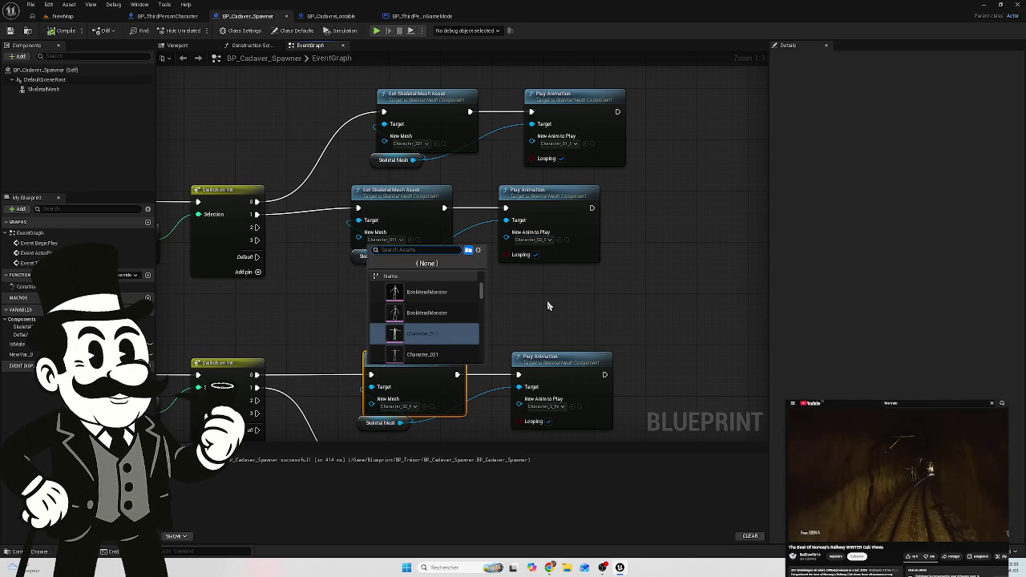
pyautogui.click(421, 145)
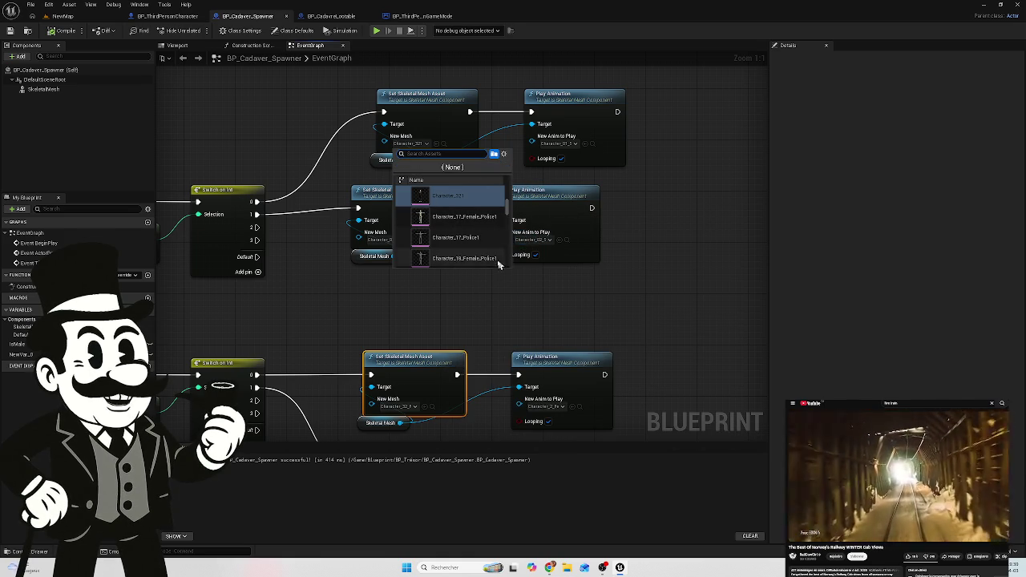
pyautogui.click(377, 305)
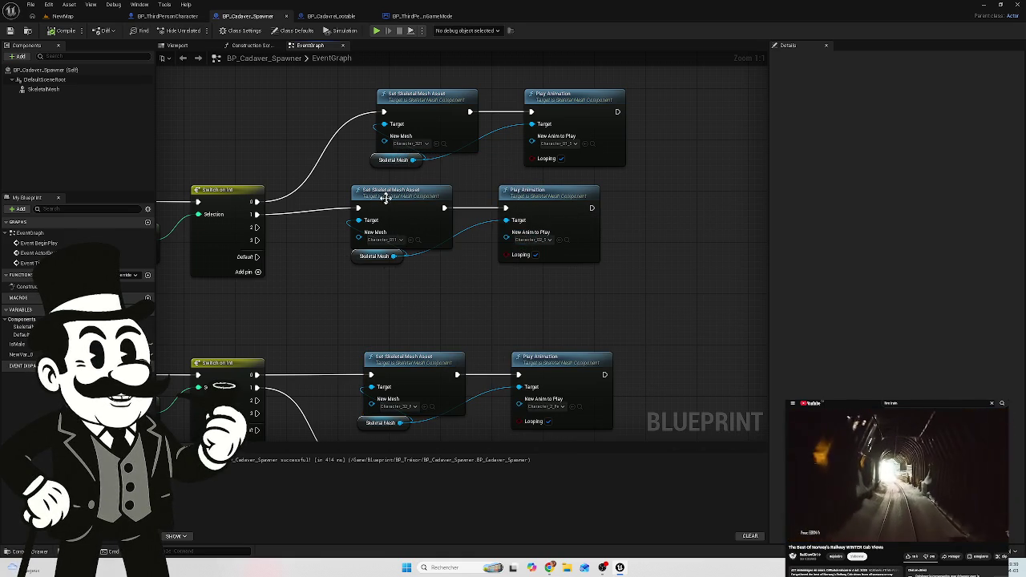
pyautogui.moveTo(265, 262)
pyautogui.mouseDown()
pyautogui.moveTo(332, 270)
pyautogui.moveTo(308, 272)
pyautogui.mouseUp()
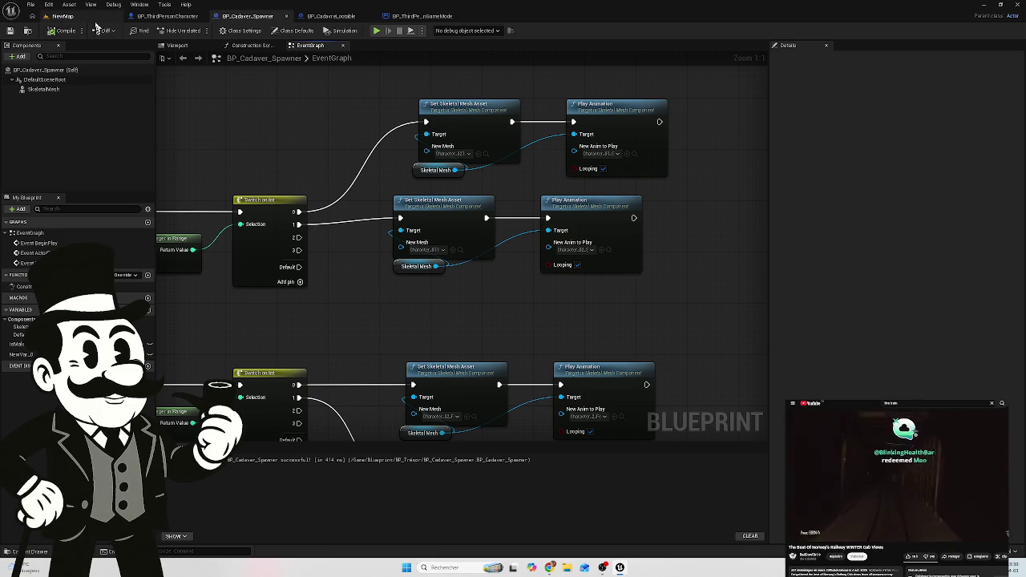
# Step: Glance at BP_ThirdPersonCharacter, return to the spawner, and open the female dead-body Body assets
pyautogui.click(167, 16)
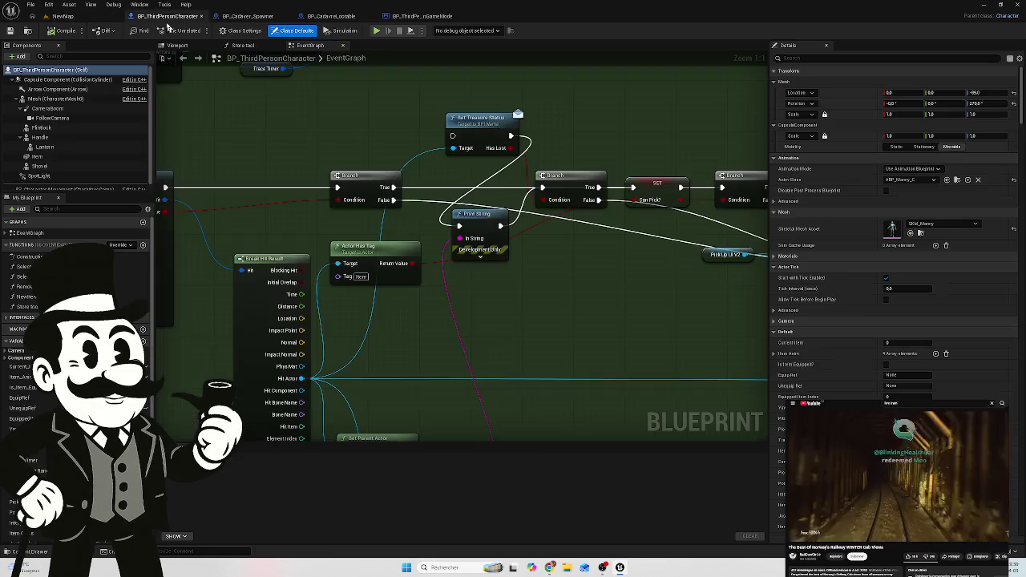
pyautogui.click(248, 16)
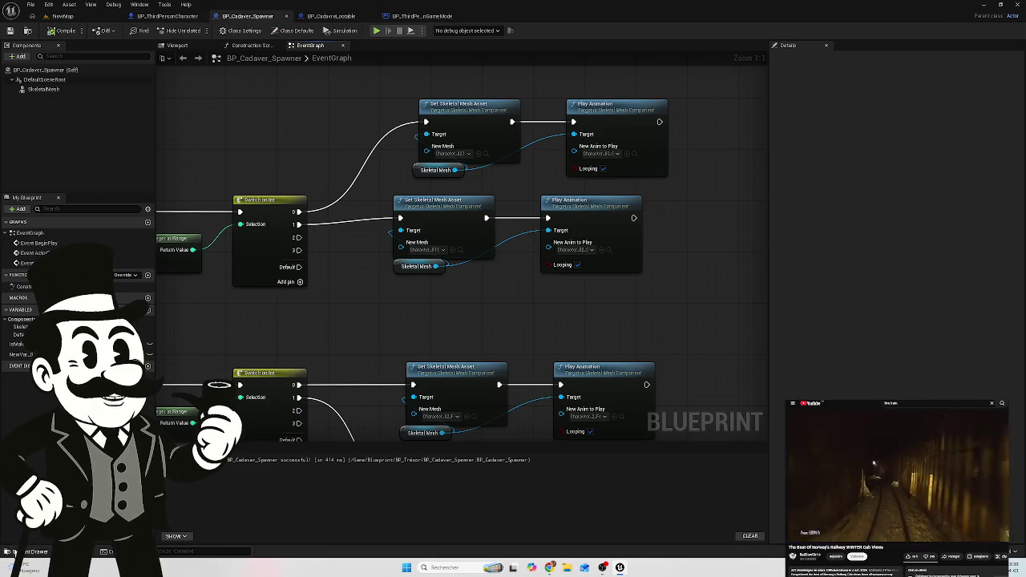
pyautogui.click(14, 552)
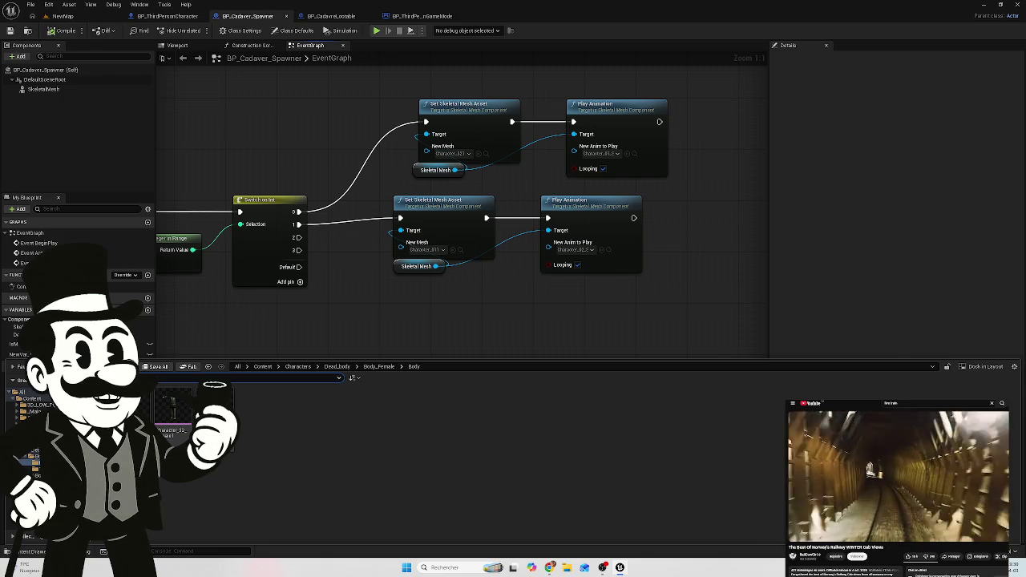
# Step: Go to Dead_body > Body_Male > Body and open Character_02_Skeleton_Sequence
pyautogui.click(28, 413)
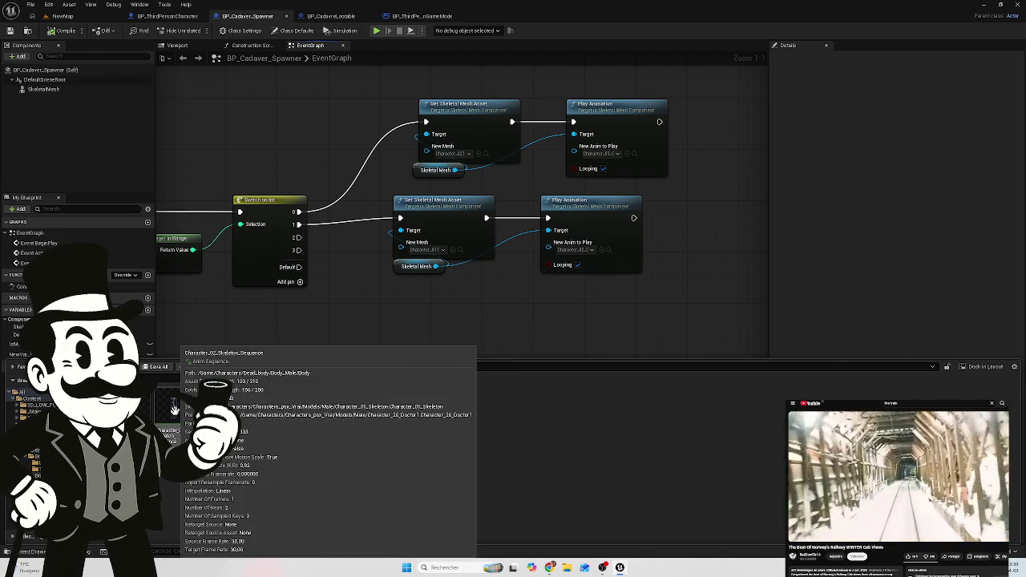
pyautogui.moveTo(182, 415)
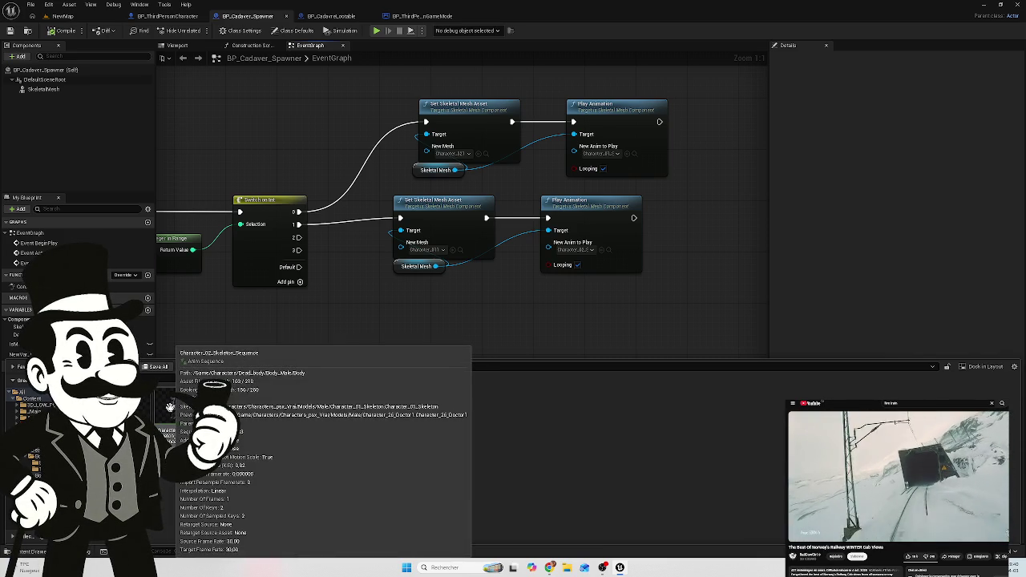
pyautogui.click(177, 404)
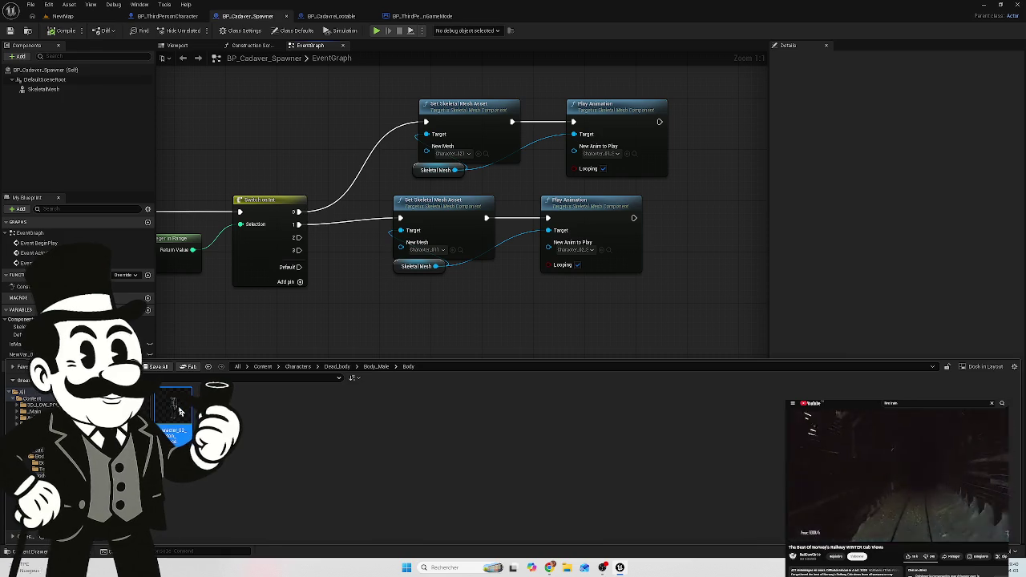
pyautogui.doubleClick(177, 408)
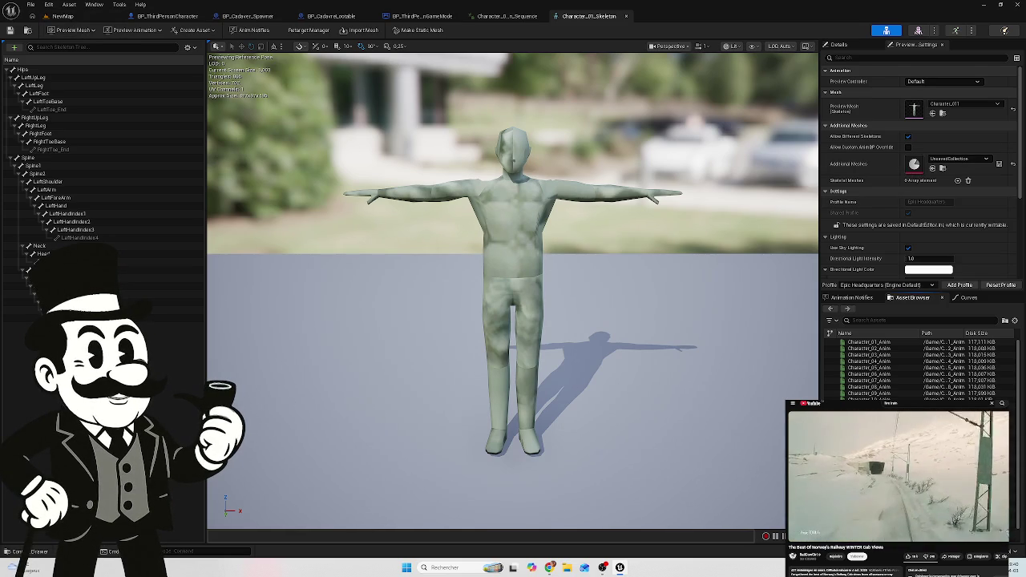
# Step: Browse to the previewed character mesh and try Character_011 as the preview mesh
pyautogui.click(30, 553)
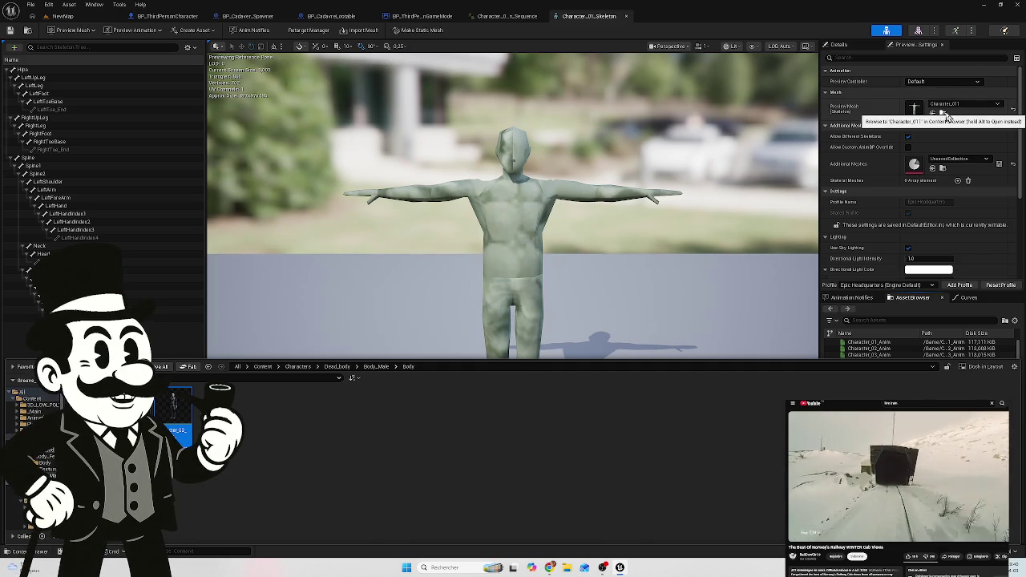
pyautogui.click(947, 117)
pyautogui.click(946, 117)
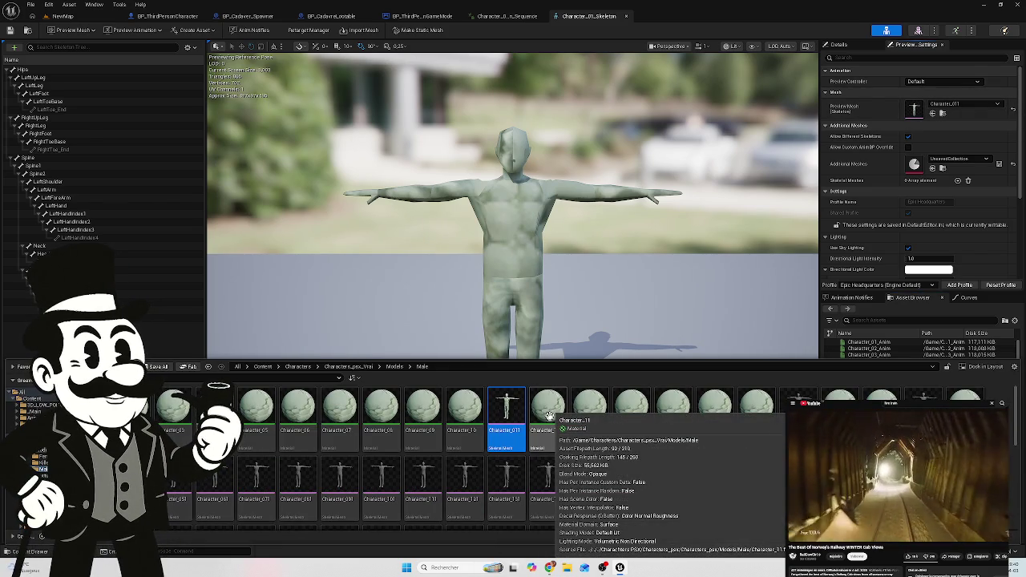
pyautogui.moveTo(506, 411); pyautogui.dragTo(954, 110)
pyautogui.moveTo(265, 437)
pyautogui.mouseDown()
pyautogui.moveTo(496, 423)
pyautogui.moveTo(365, 409)
pyautogui.moveTo(368, 427)
pyautogui.mouseUp()
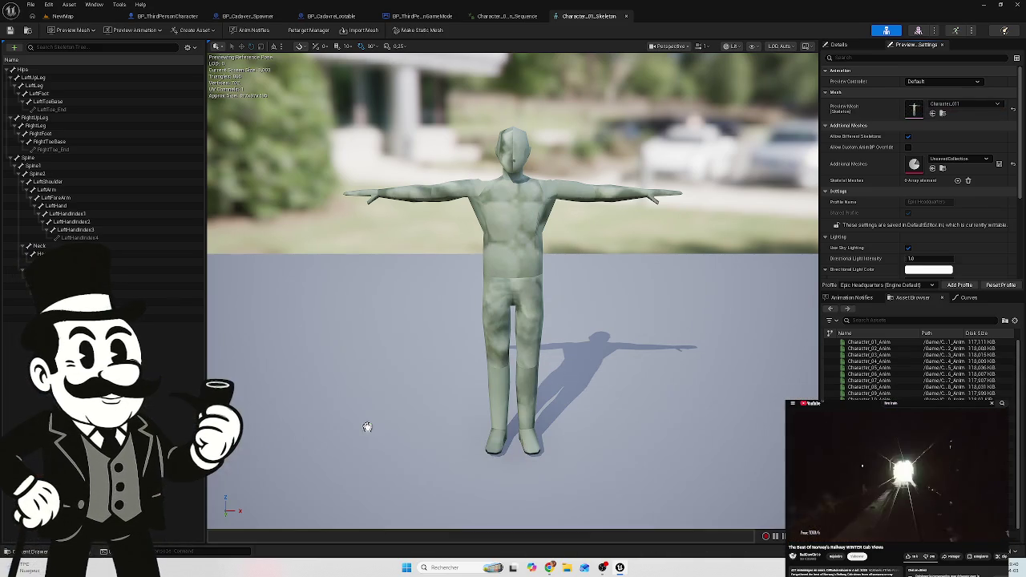
# Step: Locate the Character_11 material in Models/Male, then open Dead_body/Body_Male/Texture
pyautogui.hotkey('ctrl', 'space')
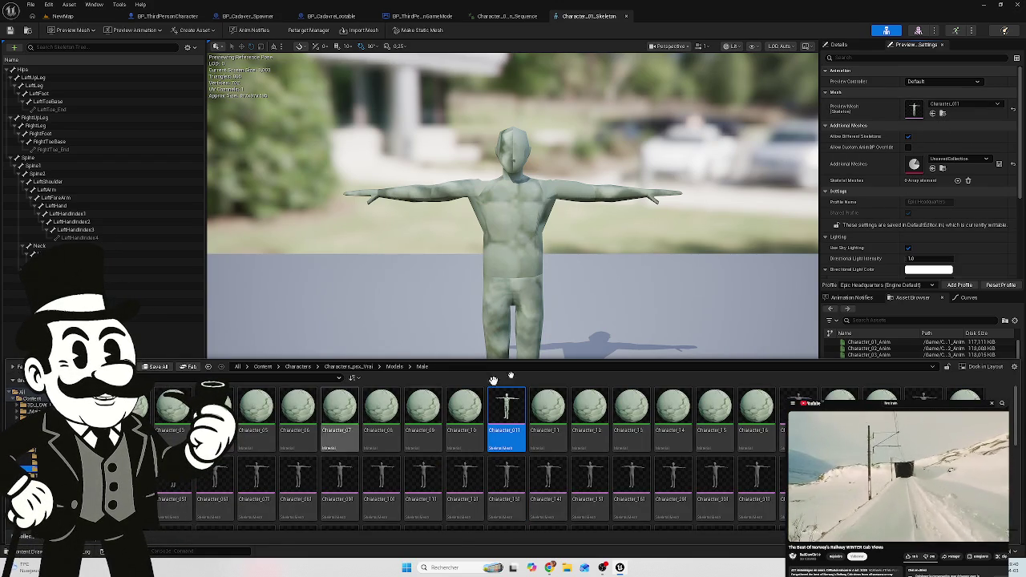
pyautogui.click(942, 114)
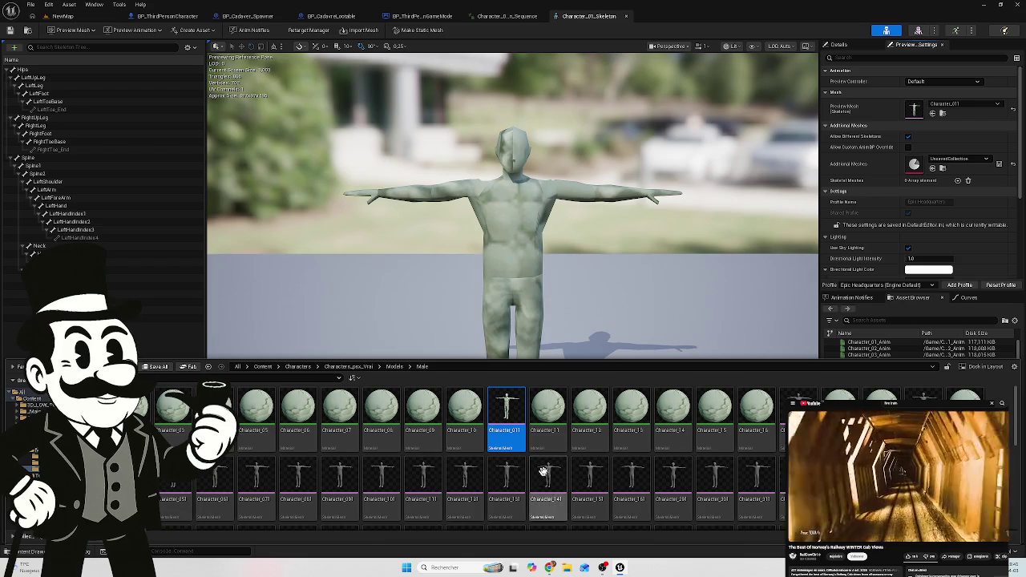
pyautogui.moveTo(553, 405)
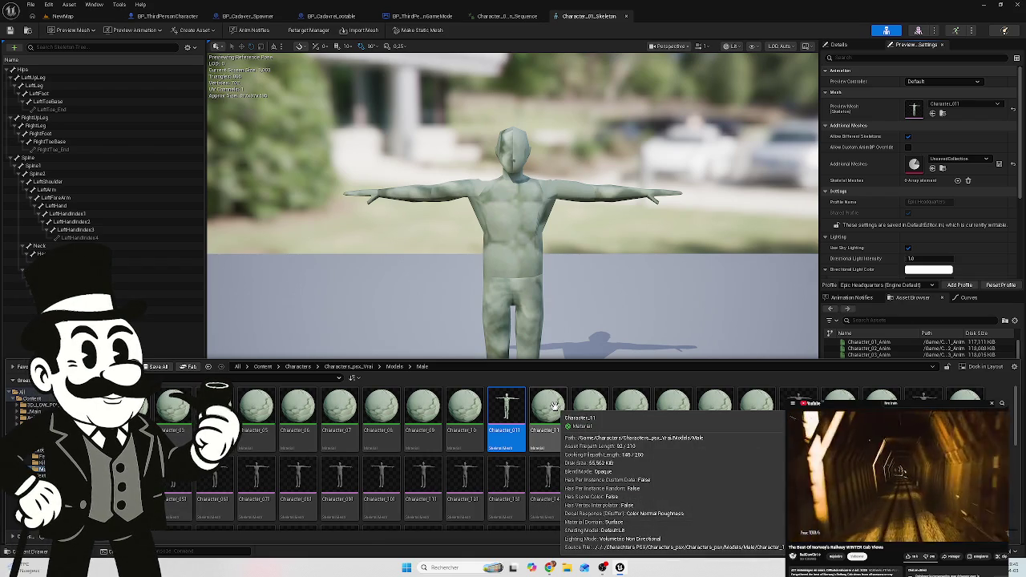
pyautogui.moveTo(553, 405)
pyautogui.mouseDown()
pyautogui.moveTo(533, 439)
pyautogui.moveTo(276, 491)
pyautogui.moveTo(160, 561)
pyautogui.mouseUp()
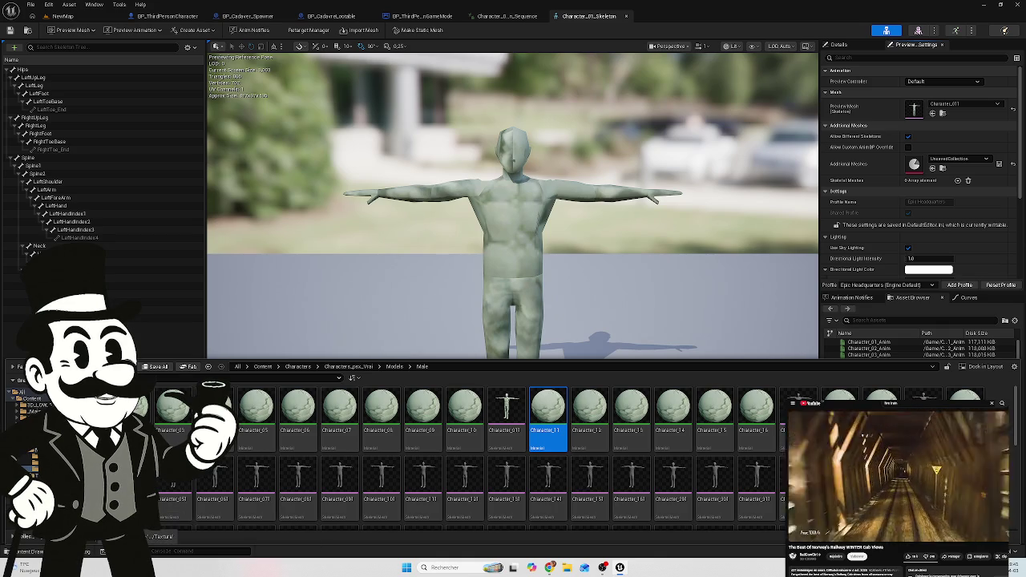
pyautogui.click(164, 513)
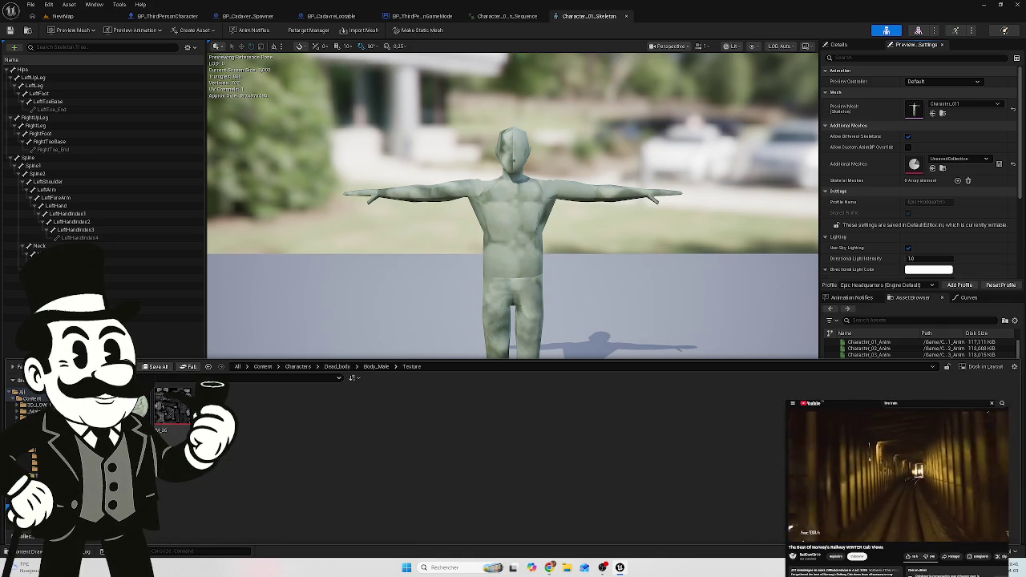
# Step: After checking Body_Female/Texture, delete the Character_11 material from Body_Male/Texture and confirm
pyautogui.click(162, 510)
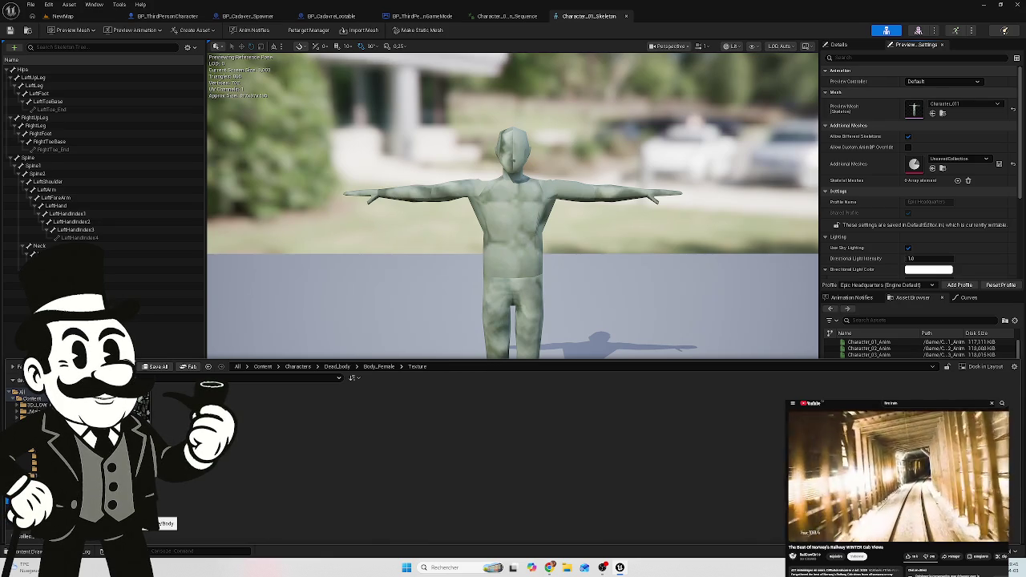
pyautogui.click(161, 522)
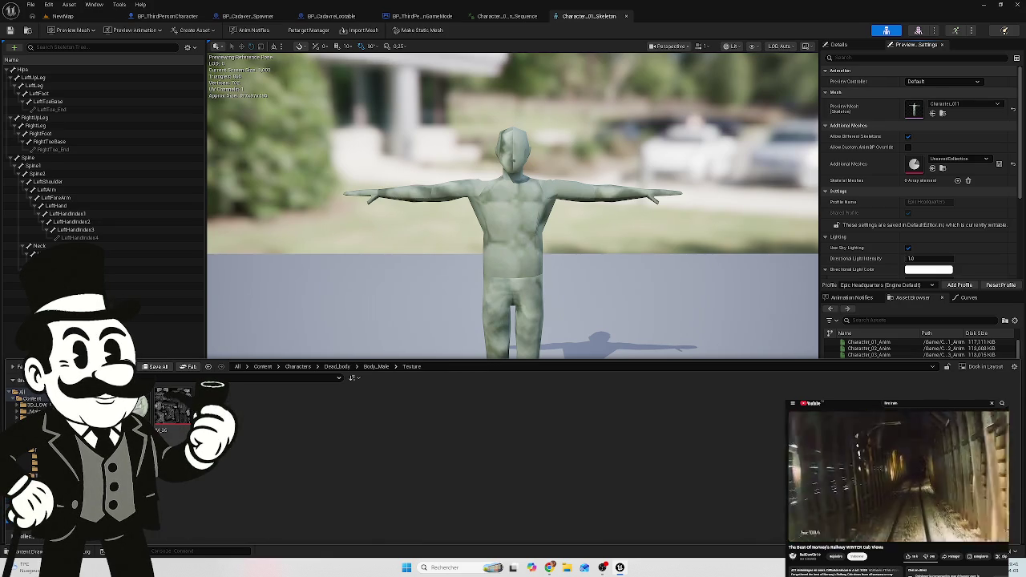
pyautogui.moveTo(173, 405)
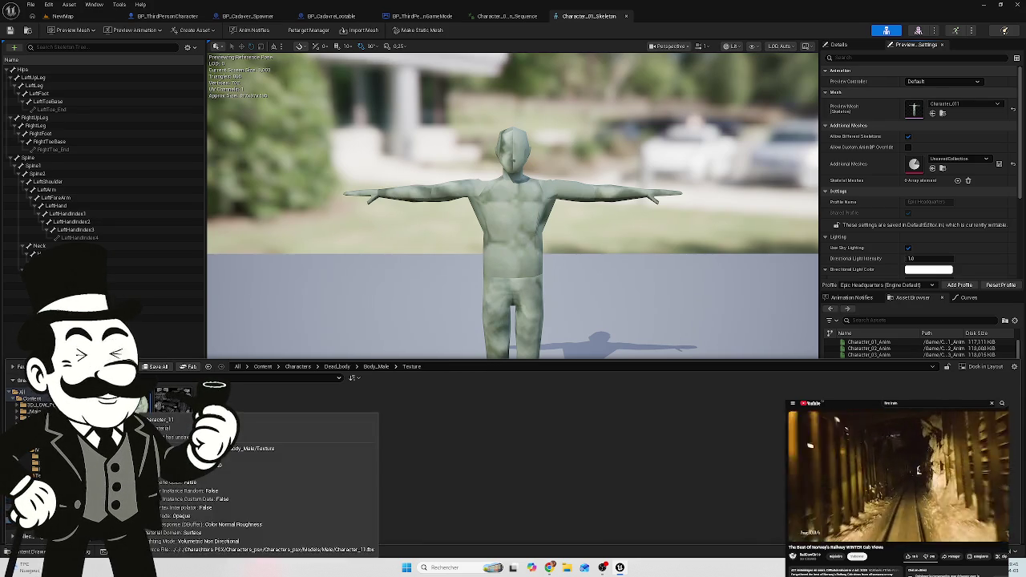
pyautogui.press('Delete')
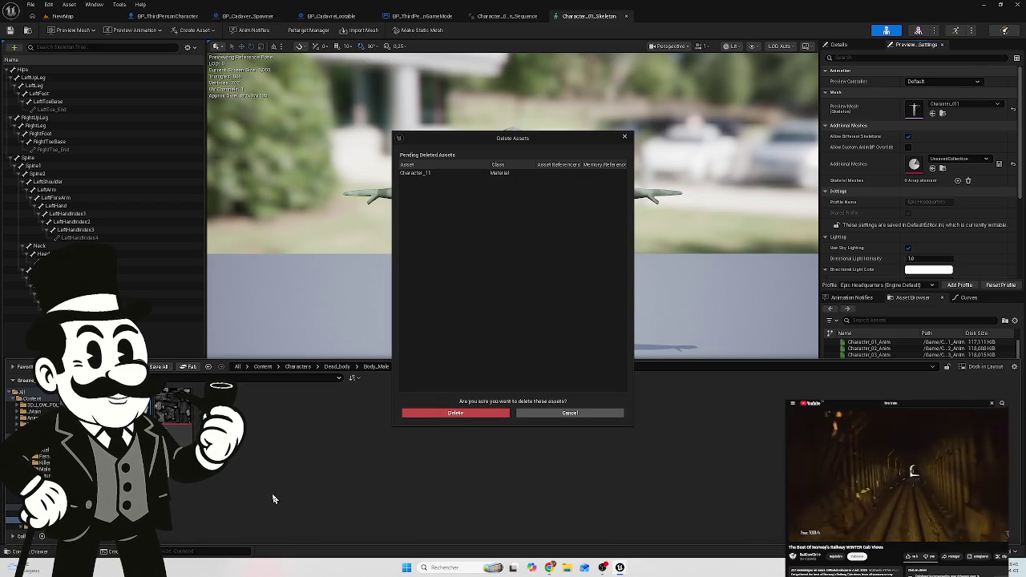
pyautogui.click(475, 414)
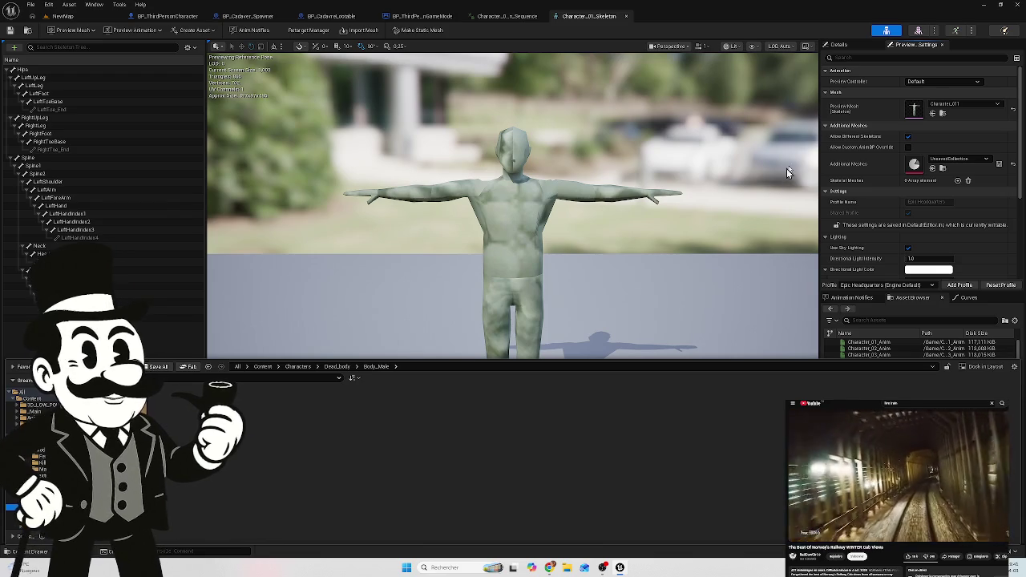
# Step: Reopen the asset drawer on Characters/Models/Male and open the Character_11 material
pyautogui.click(882, 110)
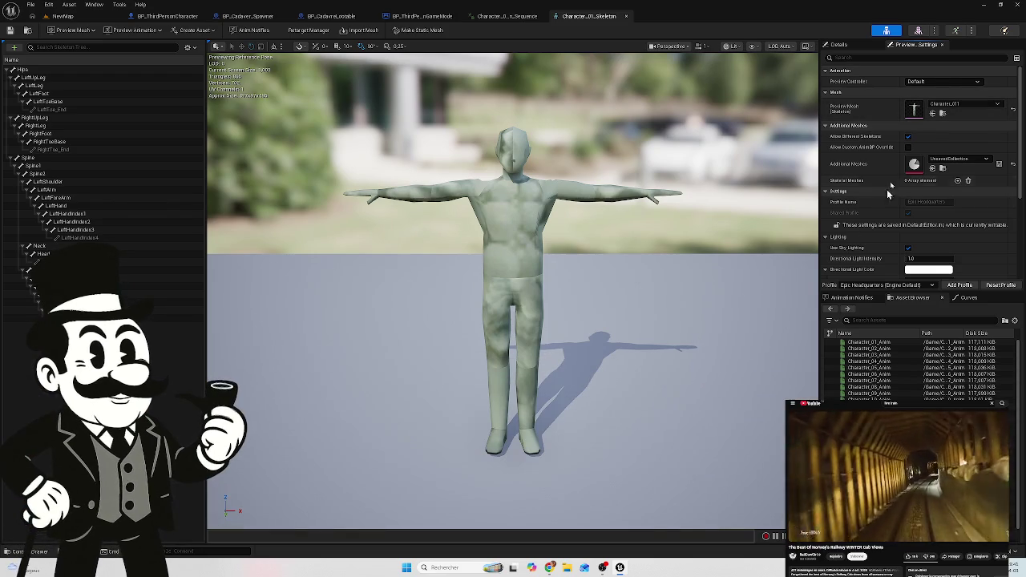
pyautogui.click(943, 113)
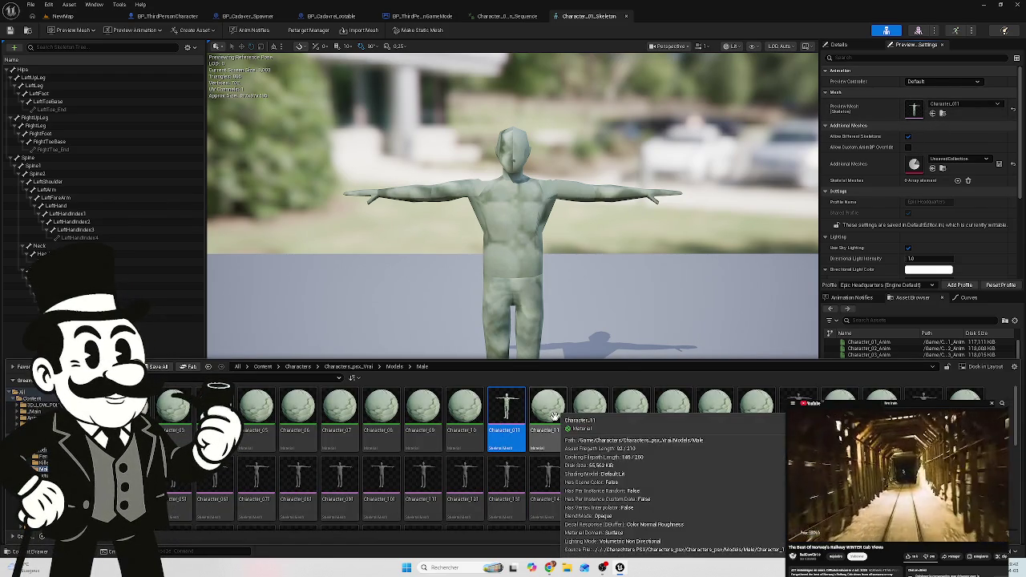
pyautogui.doubleClick(554, 416)
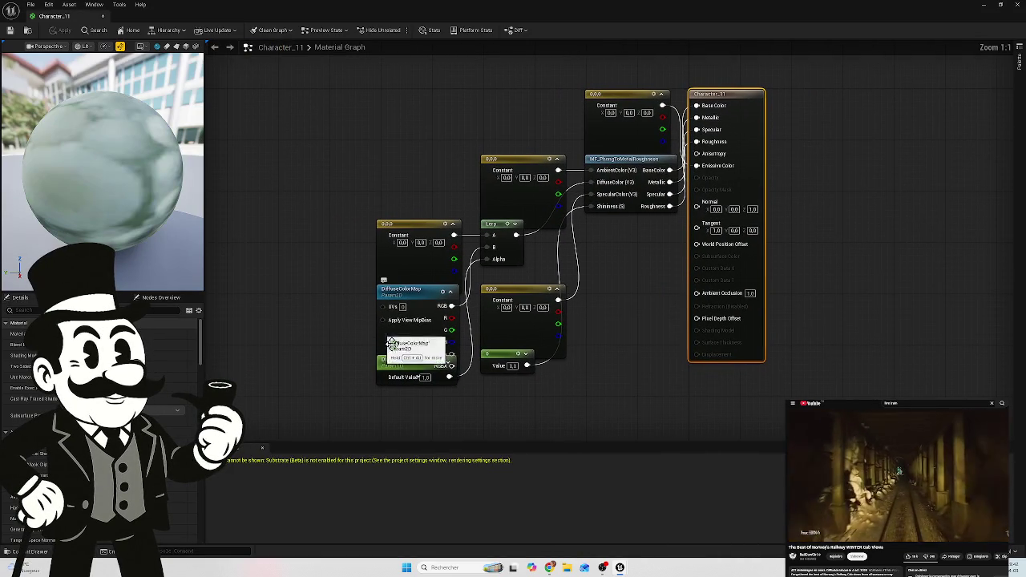
# Step: Set Character_11's DiffuseColorMap to the dark Body_Male fabric texture, apply, and dock the editor tab
pyautogui.click(33, 553)
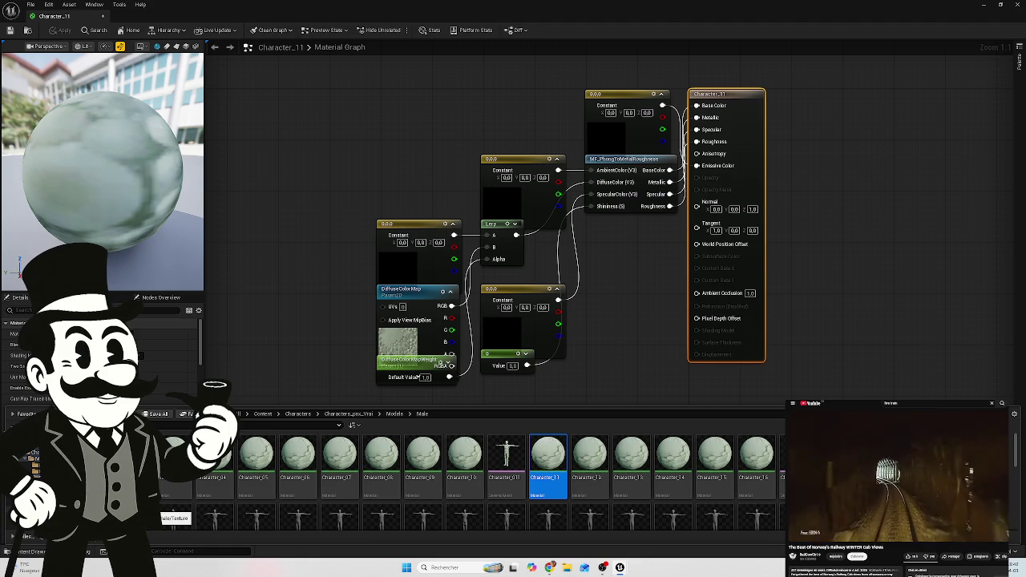
pyautogui.click(157, 517)
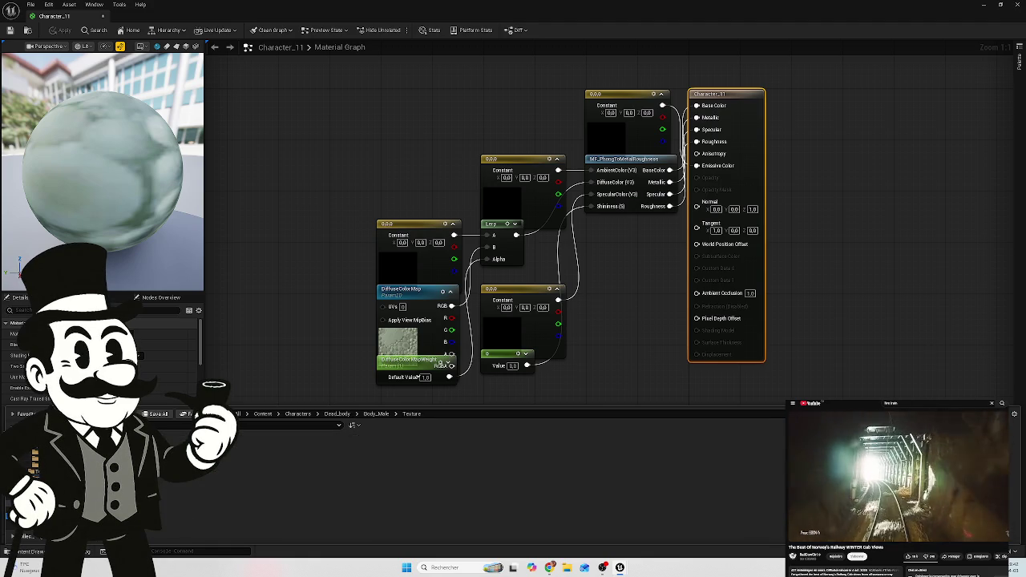
pyautogui.moveTo(264, 457); pyautogui.dragTo(395, 331)
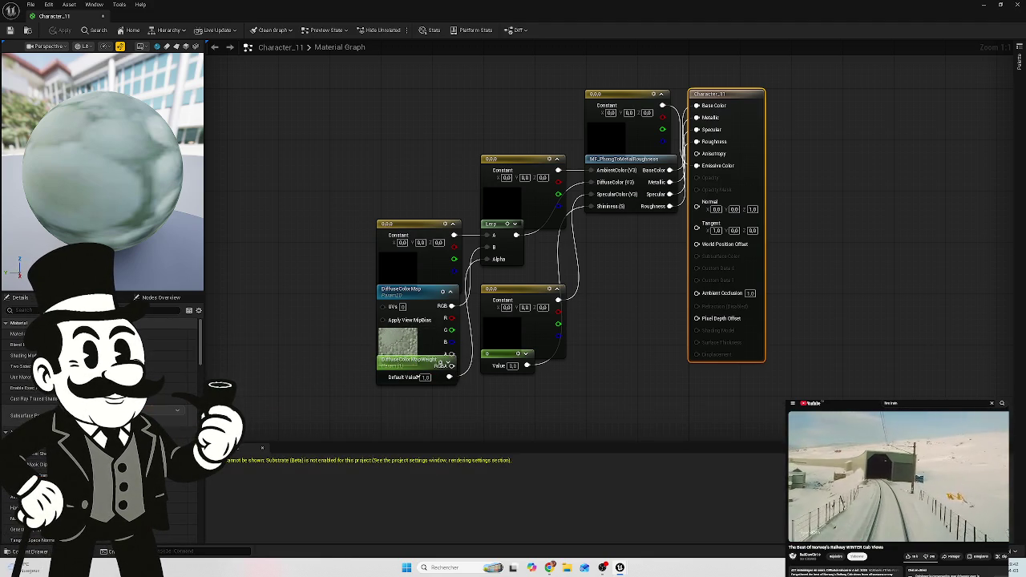
pyautogui.click(403, 341)
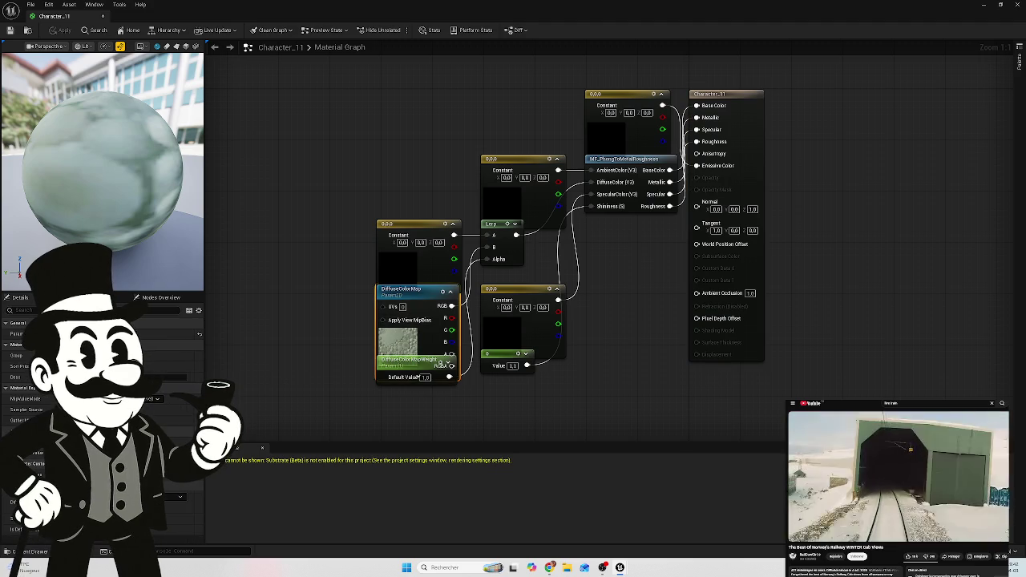
pyautogui.click(169, 497)
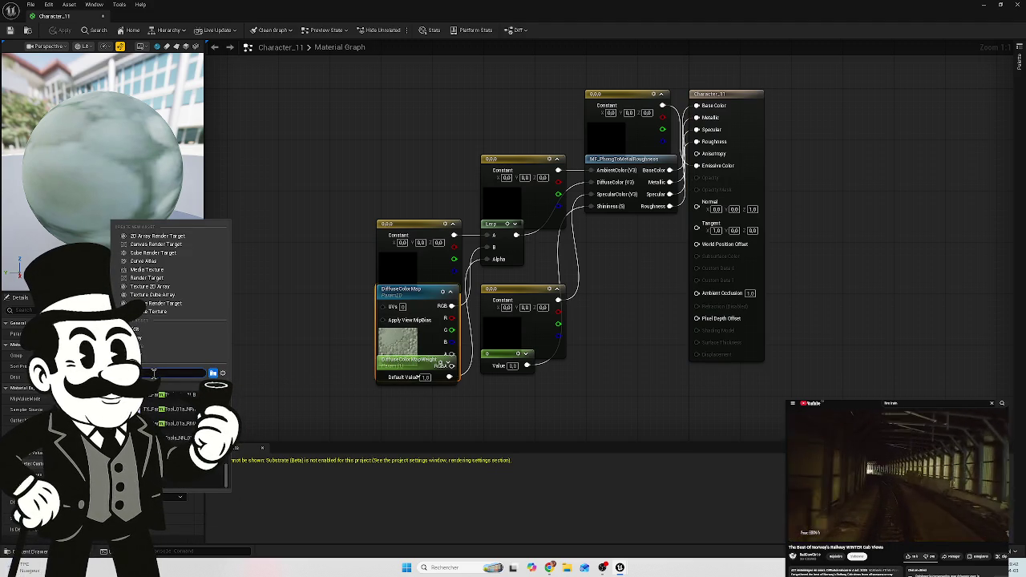
pyautogui.click(160, 398)
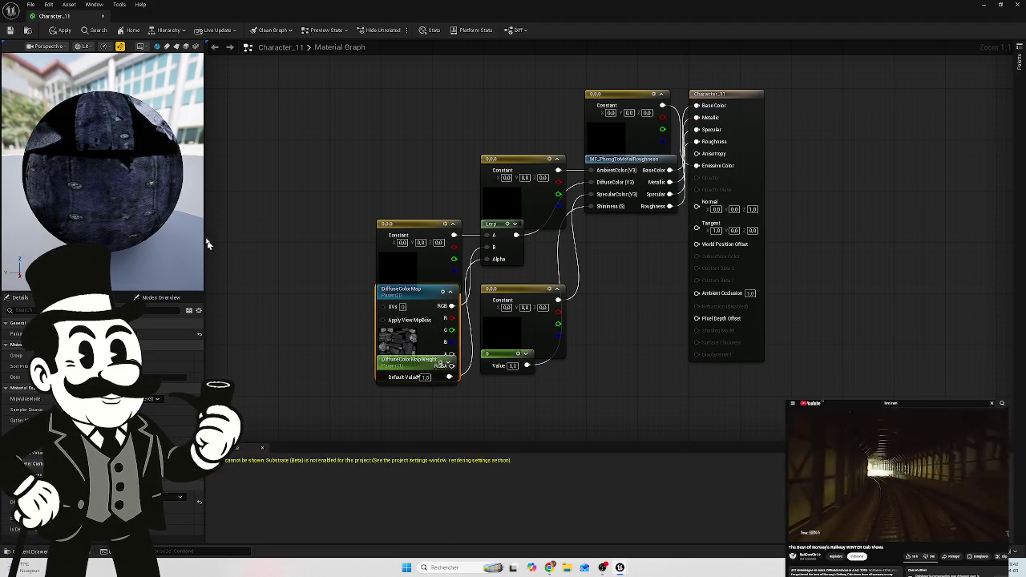
pyautogui.click(66, 32)
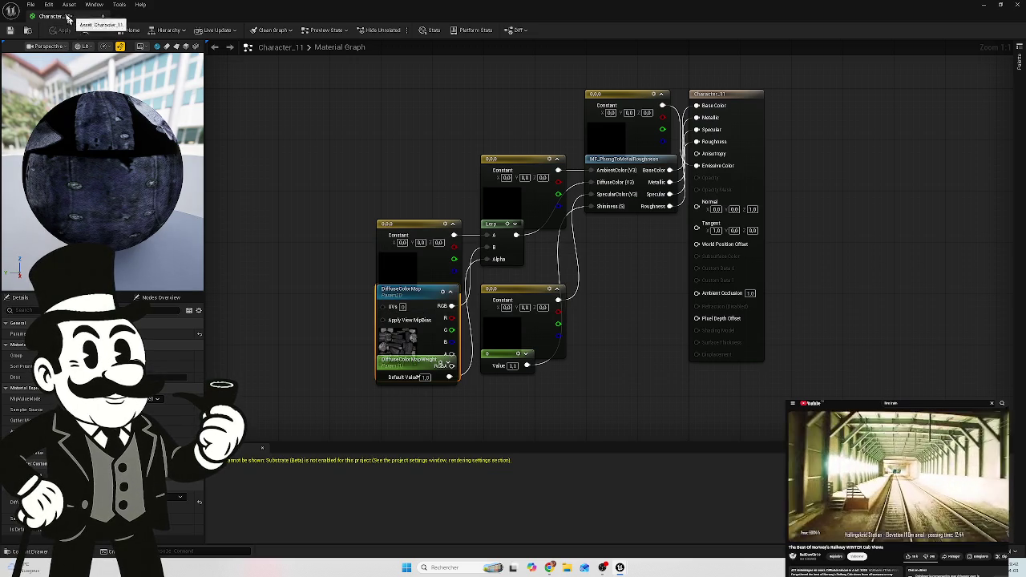
pyautogui.click(102, 16)
pyautogui.moveTo(243, 44); pyautogui.dragTo(657, 16)
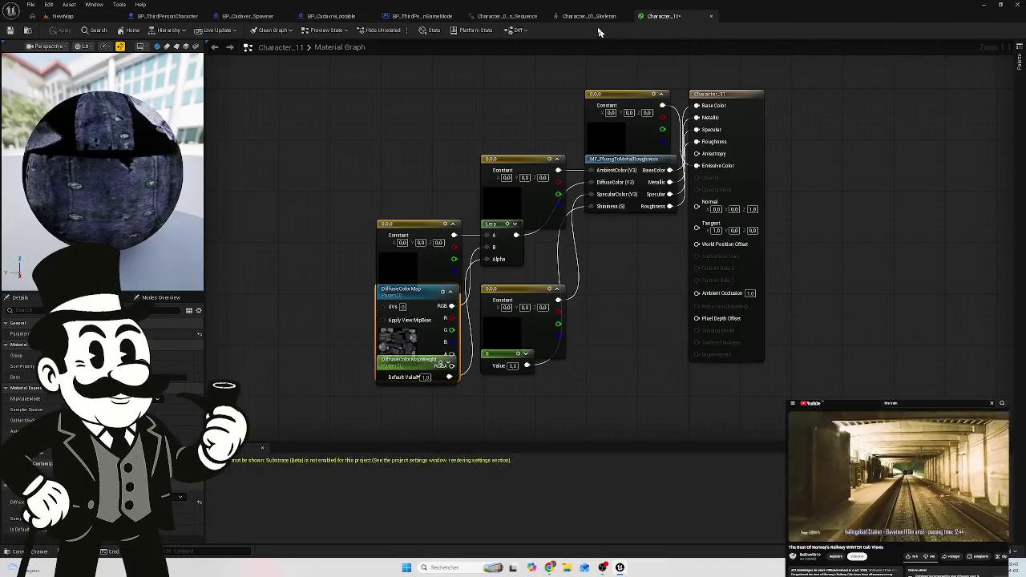
pyautogui.click(591, 16)
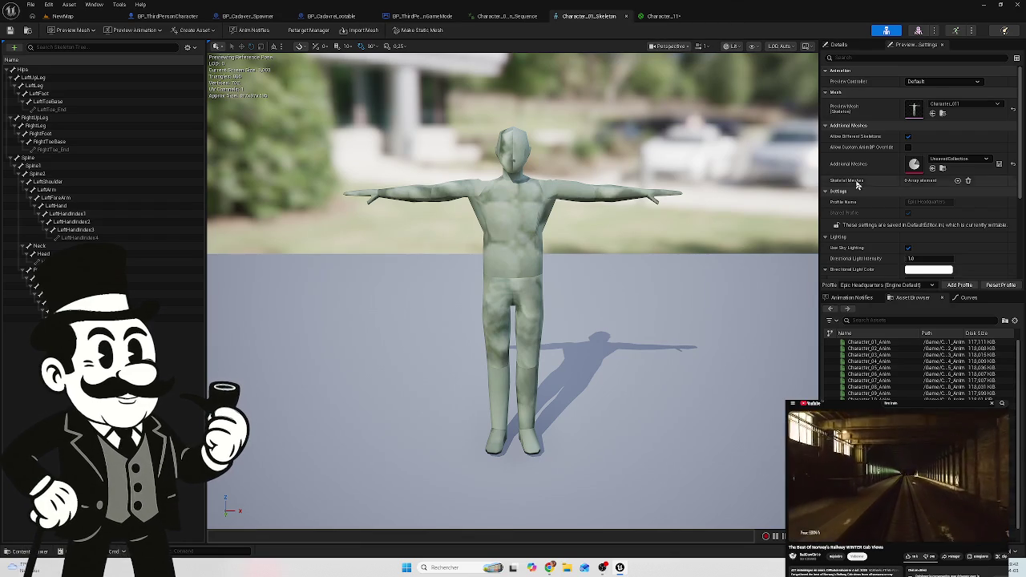
pyautogui.click(674, 25)
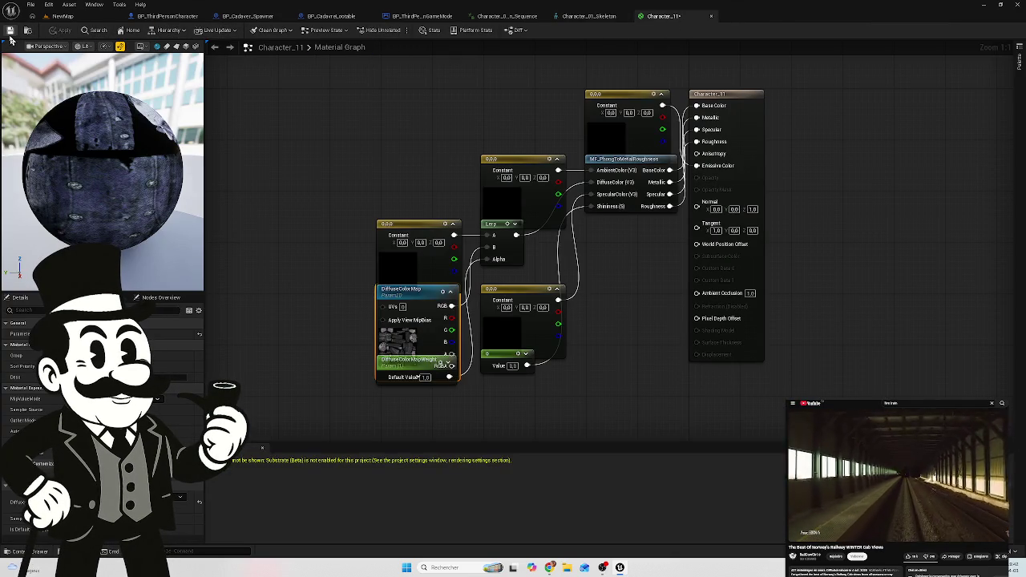
pyautogui.click(595, 17)
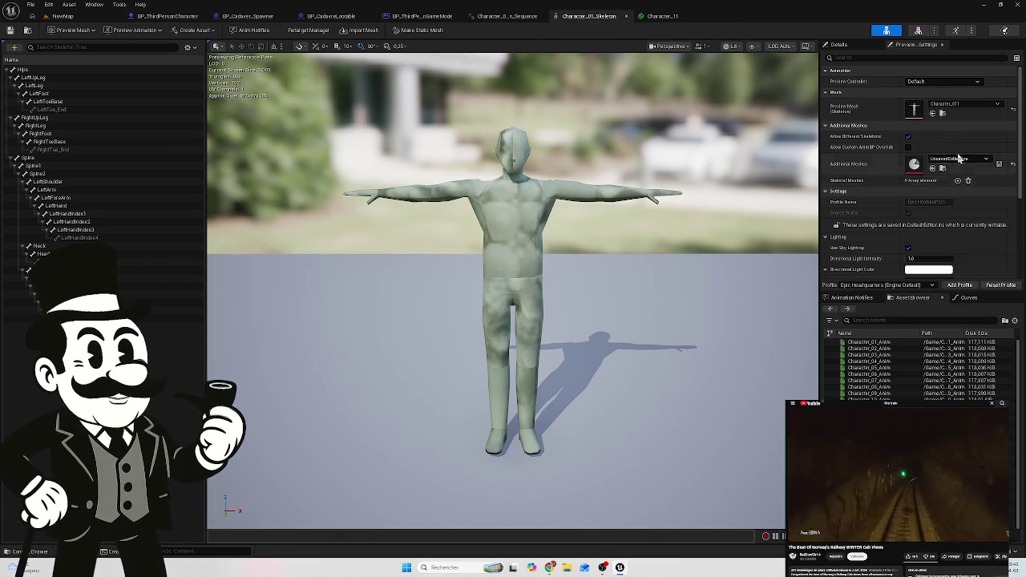
pyautogui.hotkey('ctrl', 'space')
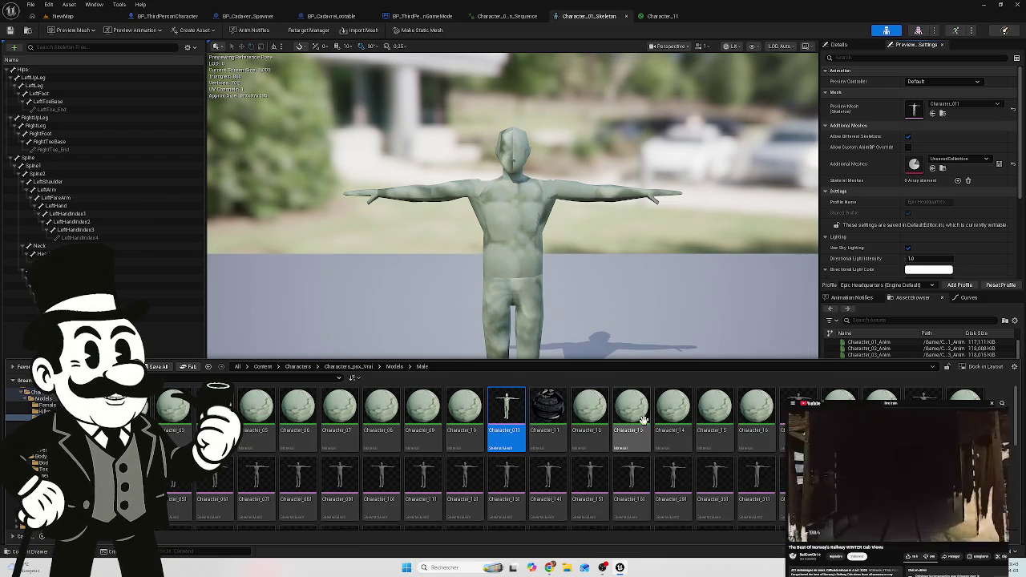
pyautogui.moveTo(514, 417)
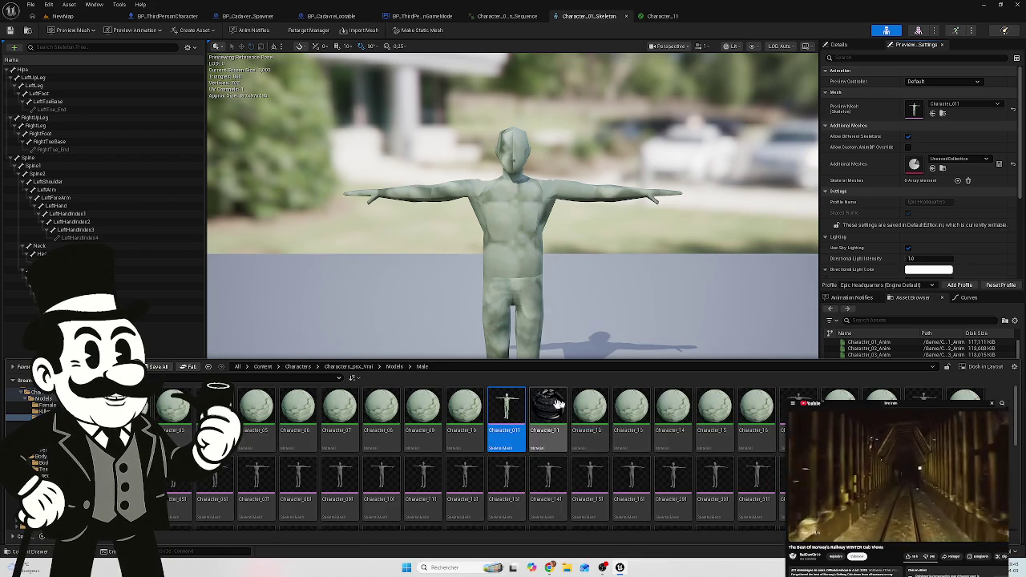
pyautogui.click(662, 17)
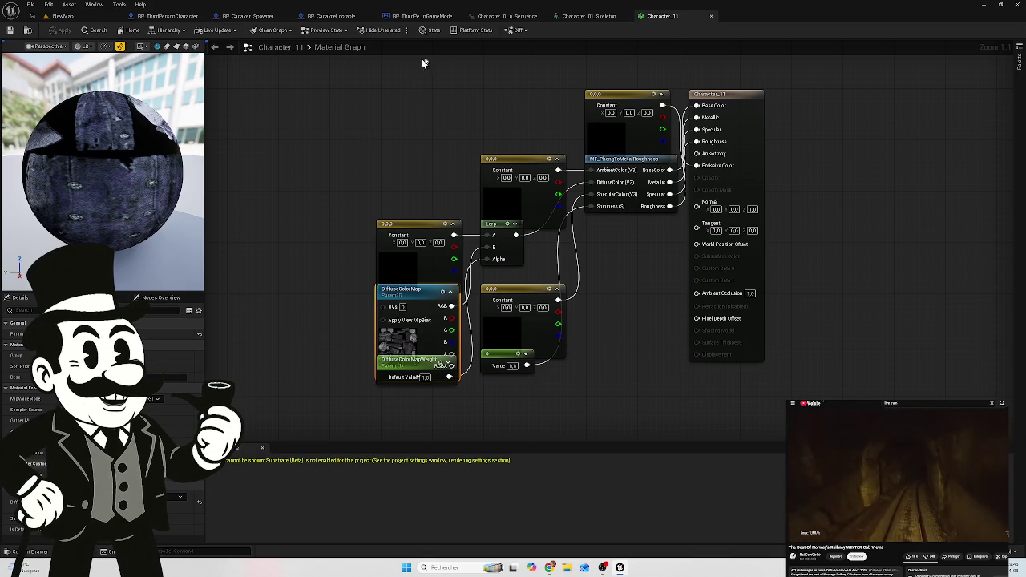
pyautogui.click(590, 18)
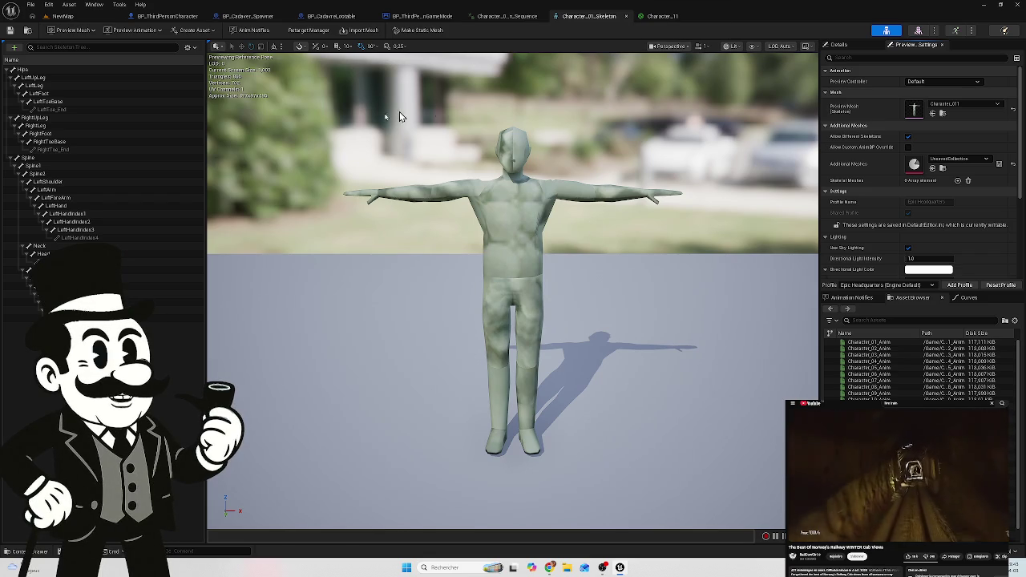
pyautogui.click(11, 555)
pyautogui.moveTo(549, 410)
pyautogui.mouseDown()
pyautogui.moveTo(653, 332)
pyautogui.moveTo(897, 207)
pyautogui.moveTo(915, 152)
pyautogui.moveTo(877, 250)
pyautogui.moveTo(550, 528)
pyautogui.moveTo(561, 498)
pyautogui.mouseUp()
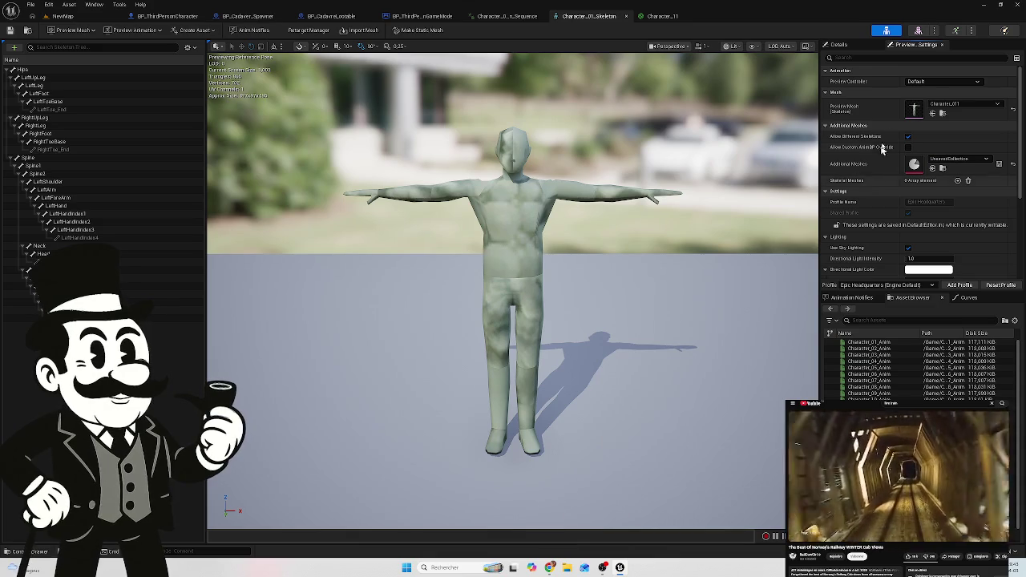
pyautogui.click(861, 48)
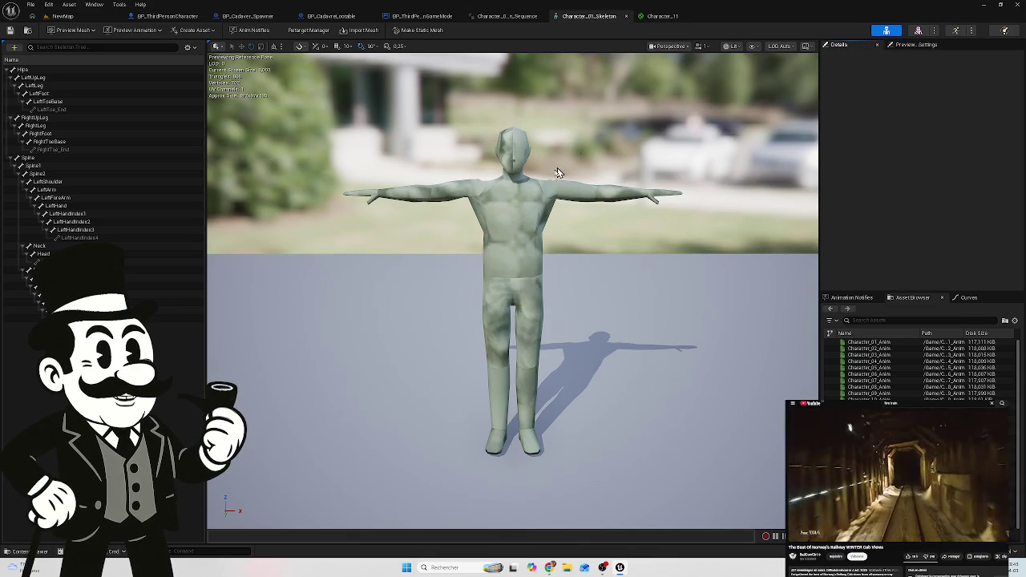
pyautogui.click(914, 44)
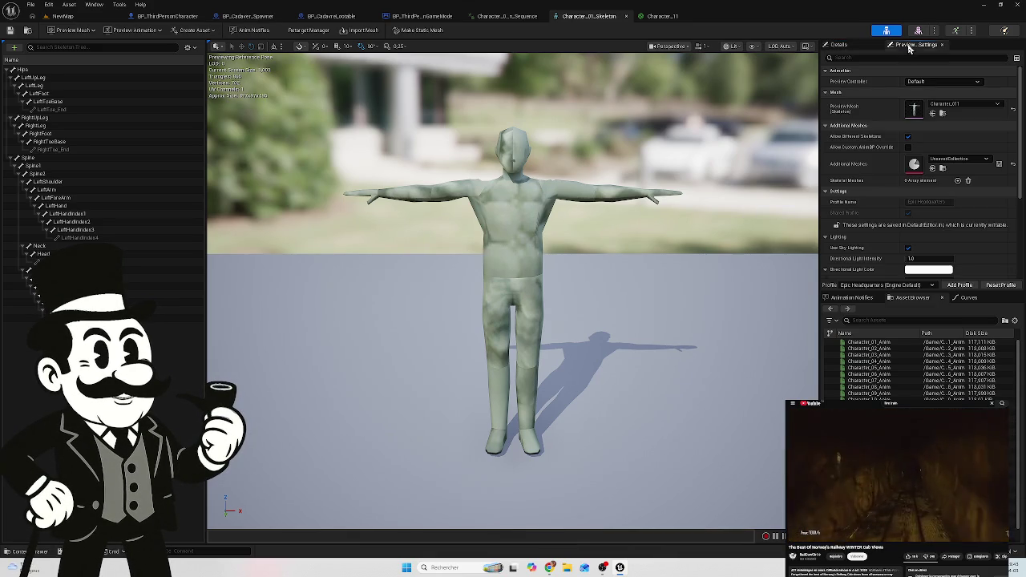
pyautogui.click(39, 554)
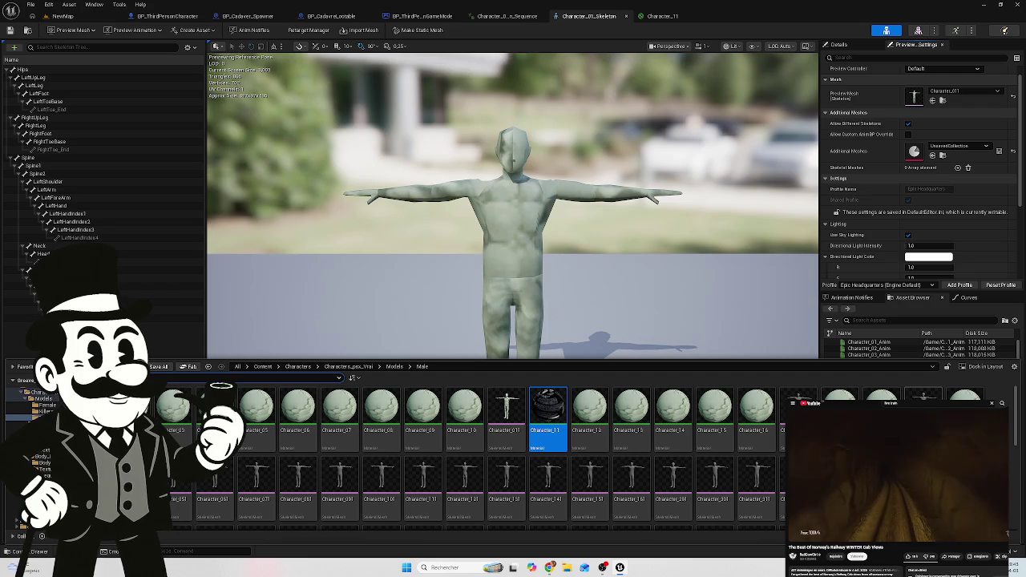
pyautogui.moveTo(531, 498)
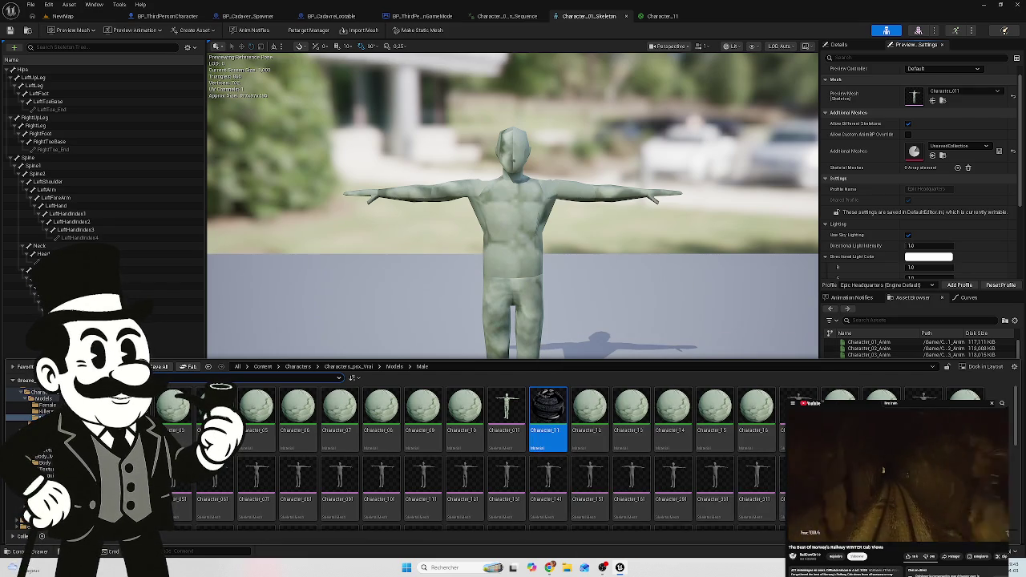
pyautogui.scroll(-2, 365, 489)
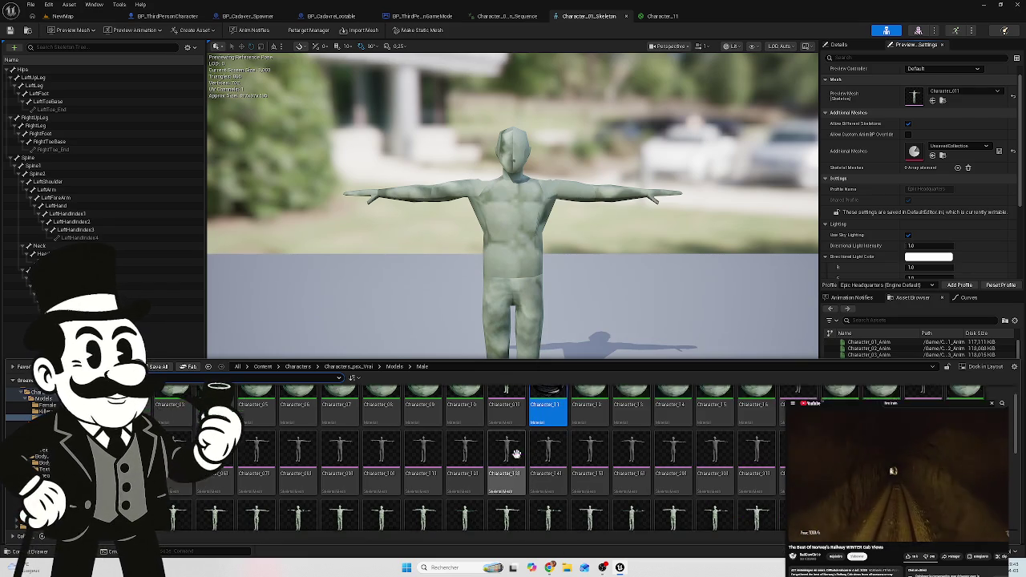
pyautogui.scroll(2, 352, 489)
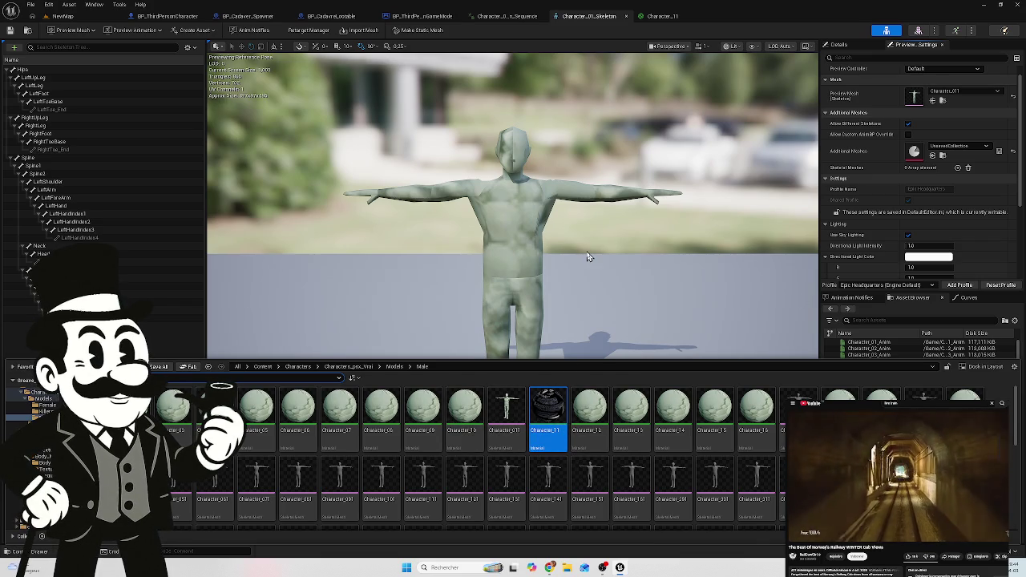
pyautogui.click(664, 16)
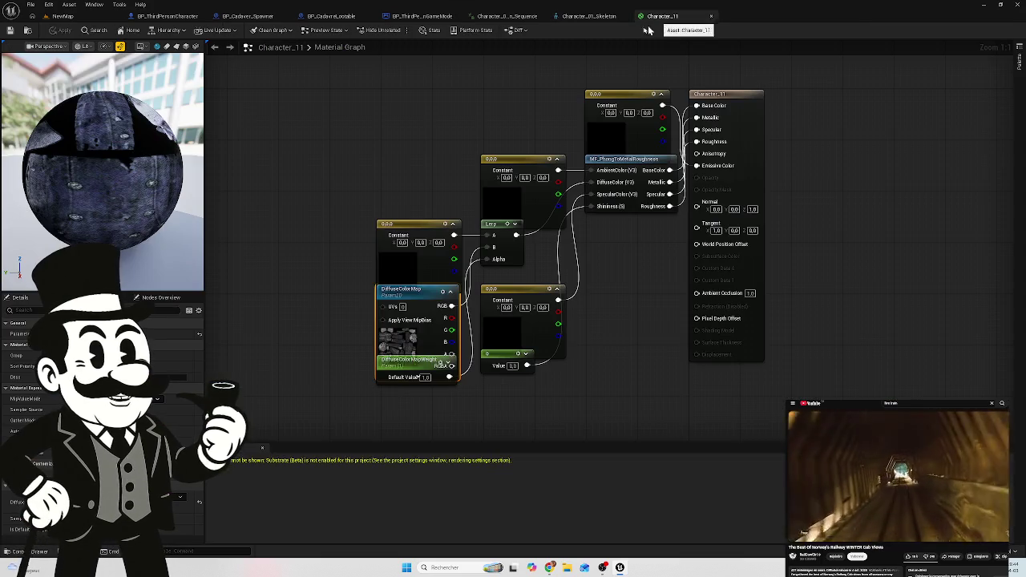
pyautogui.click(591, 17)
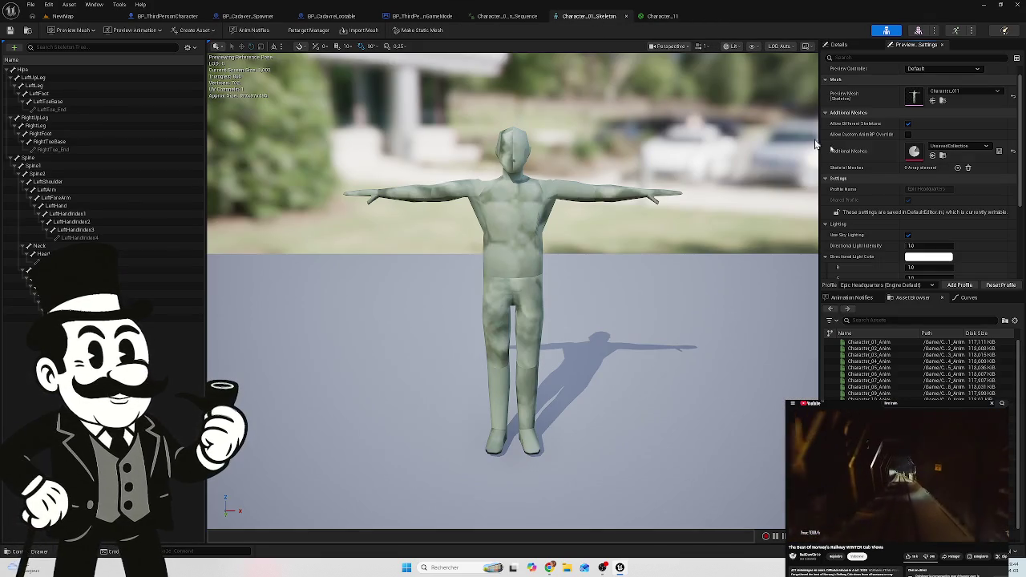
pyautogui.scroll(-2, 934, 193)
pyautogui.scroll(3, 930, 200)
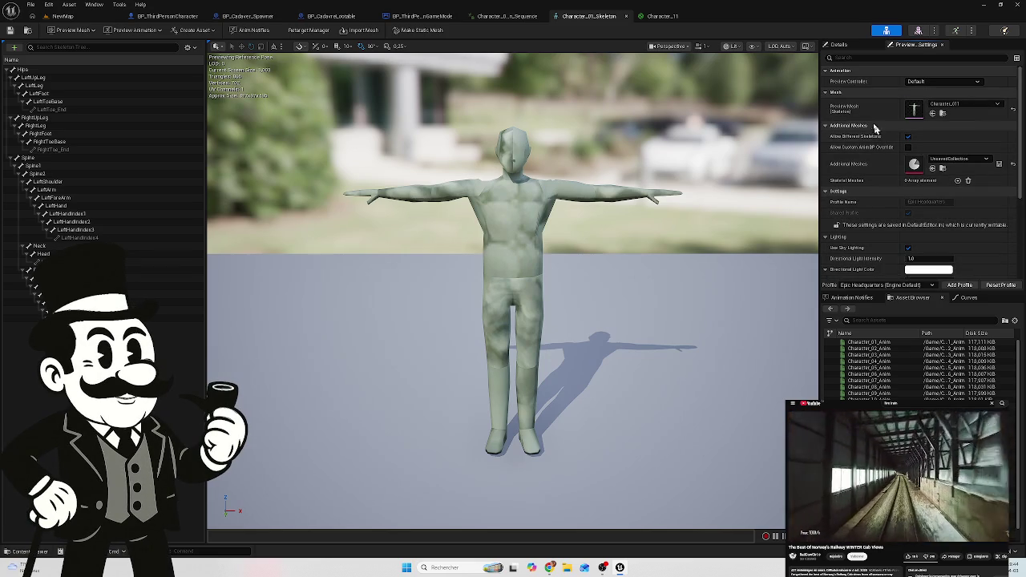
pyautogui.click(847, 45)
pyautogui.click(914, 45)
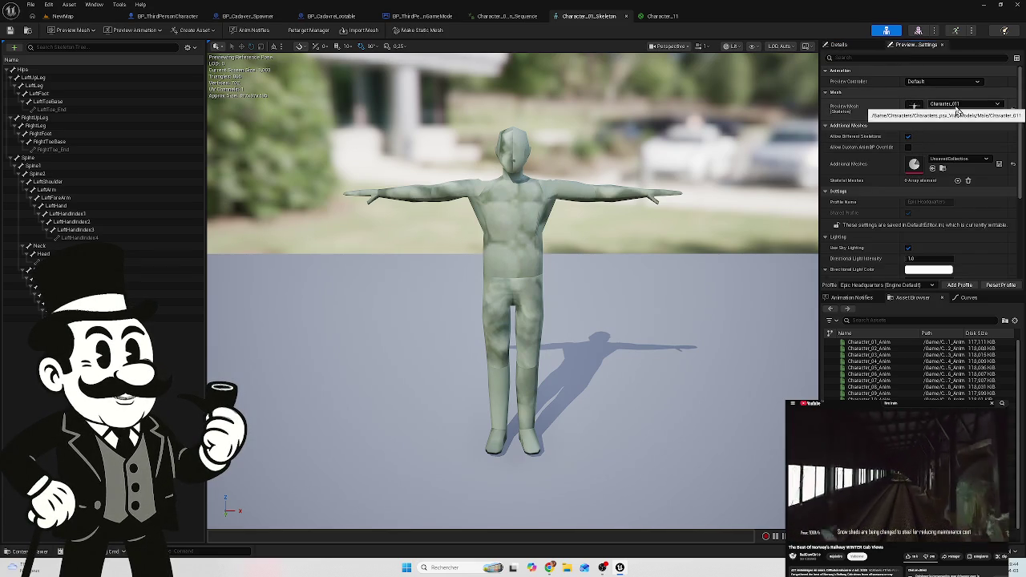
pyautogui.click(30, 552)
# Step: Browse the Content Drawer assets and select the Character_11 material
pyautogui.scroll(-1, 481, 470)
pyautogui.moveTo(482, 469)
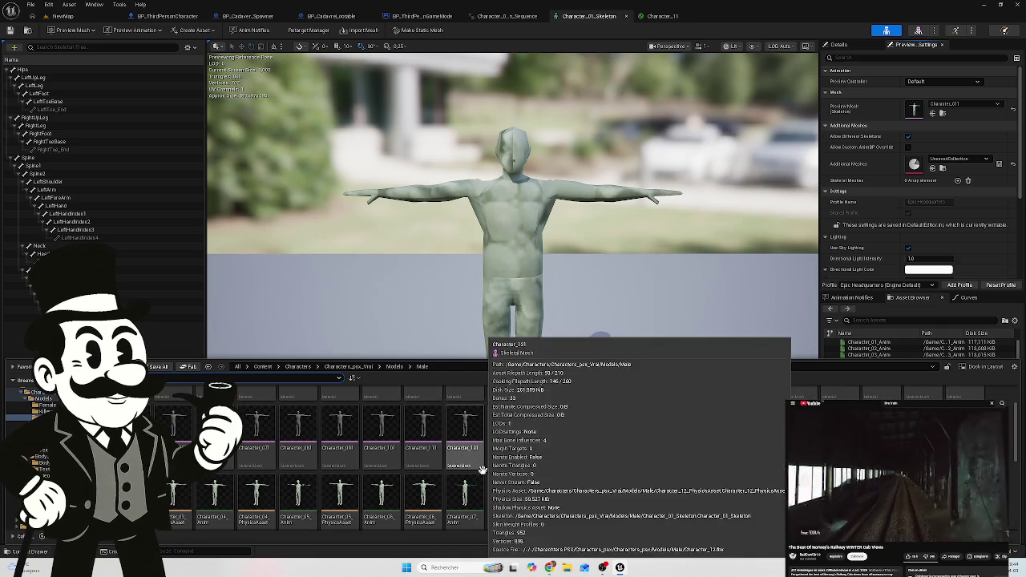
pyautogui.scroll(-5, 454, 430)
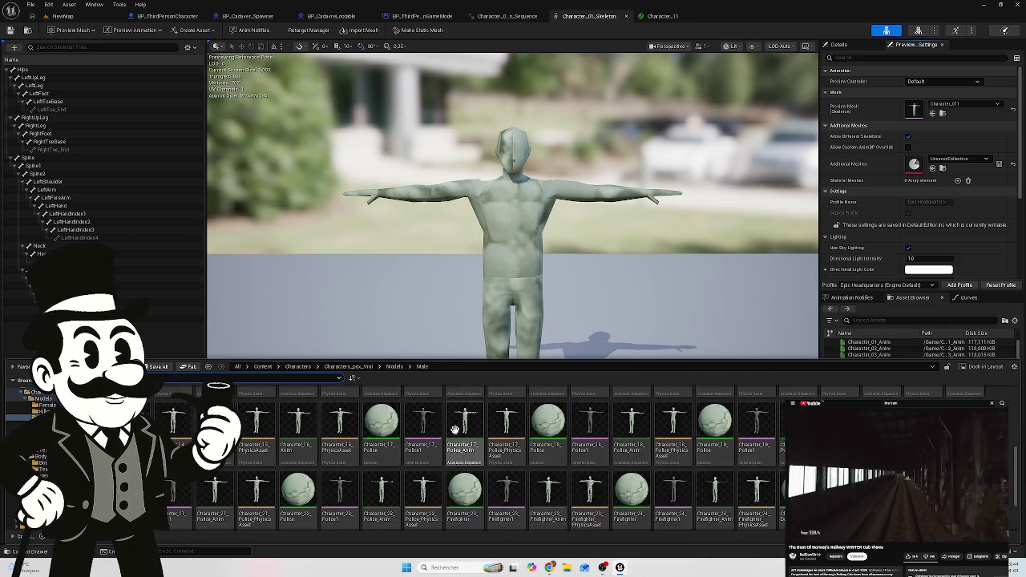
pyautogui.scroll(-3, 455, 430)
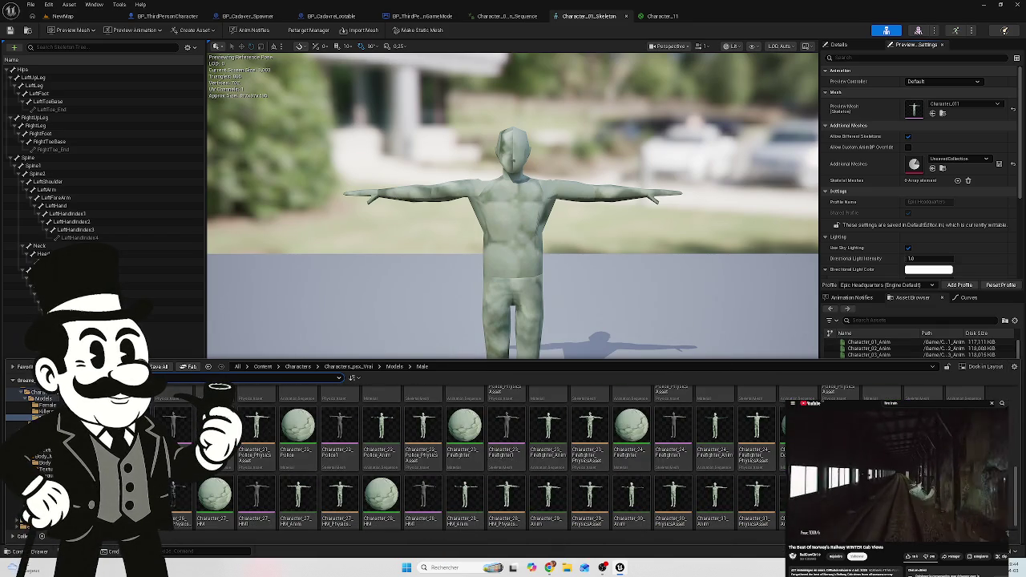
pyautogui.moveTo(714, 425)
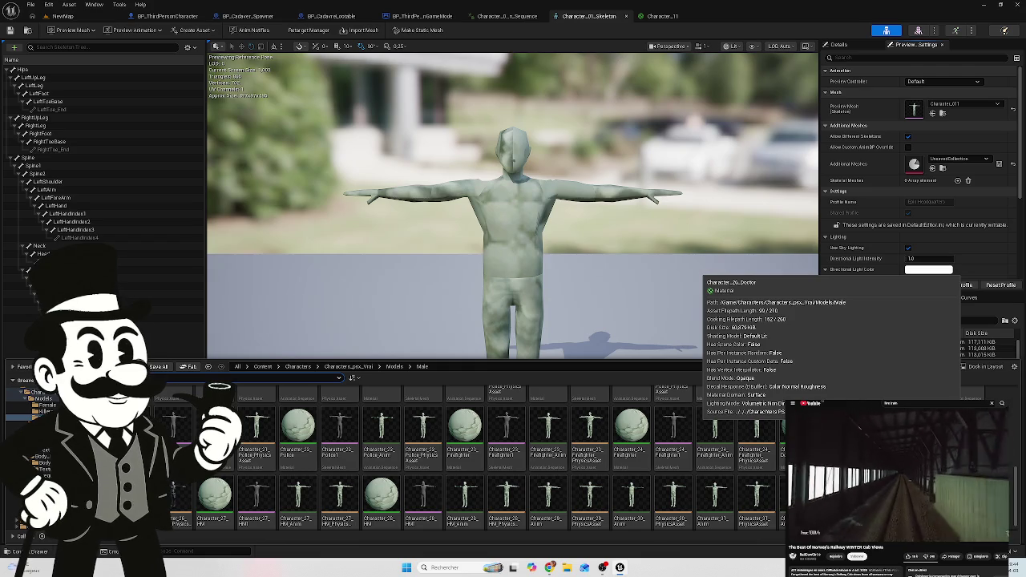
pyautogui.scroll(-1, 526, 458)
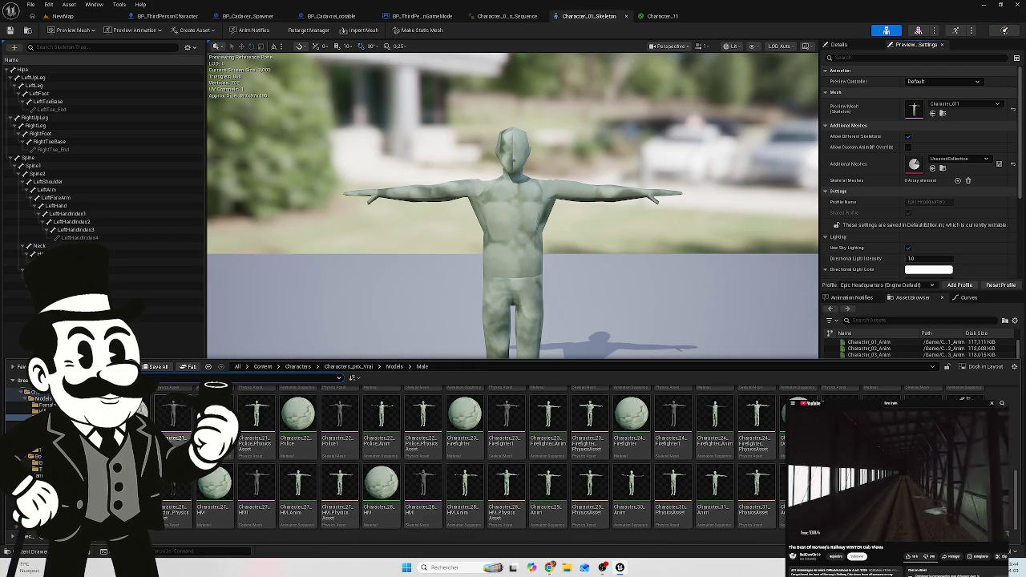
pyautogui.moveTo(259, 423)
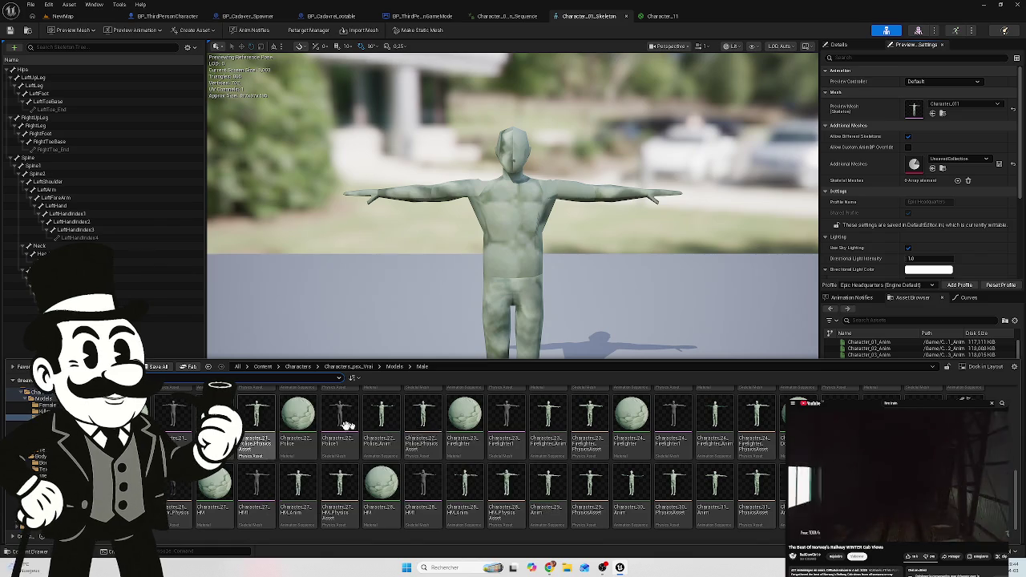
pyautogui.scroll(5, 525, 437)
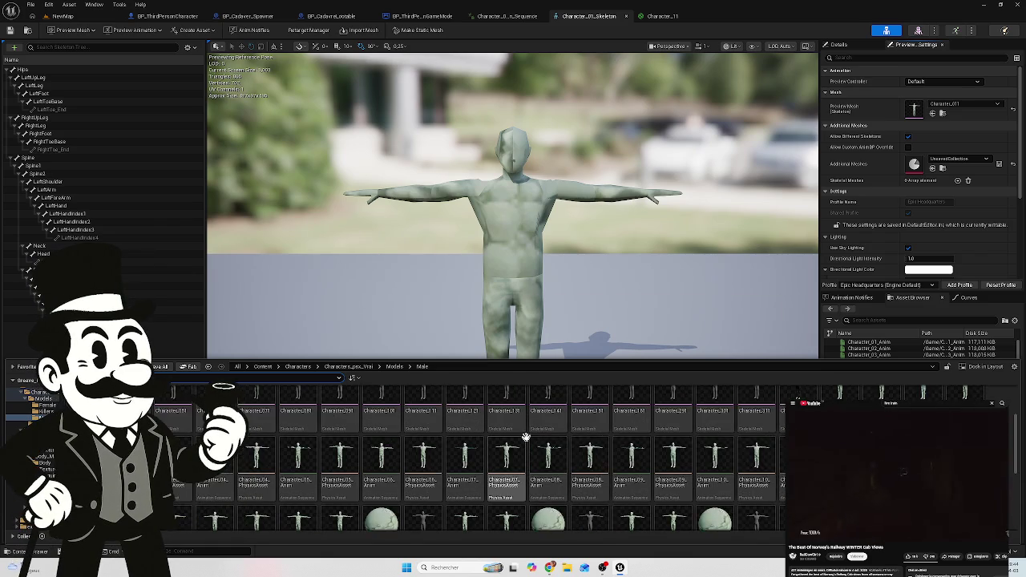
pyautogui.scroll(2, 525, 437)
pyautogui.click(546, 410)
pyautogui.moveTo(546, 410)
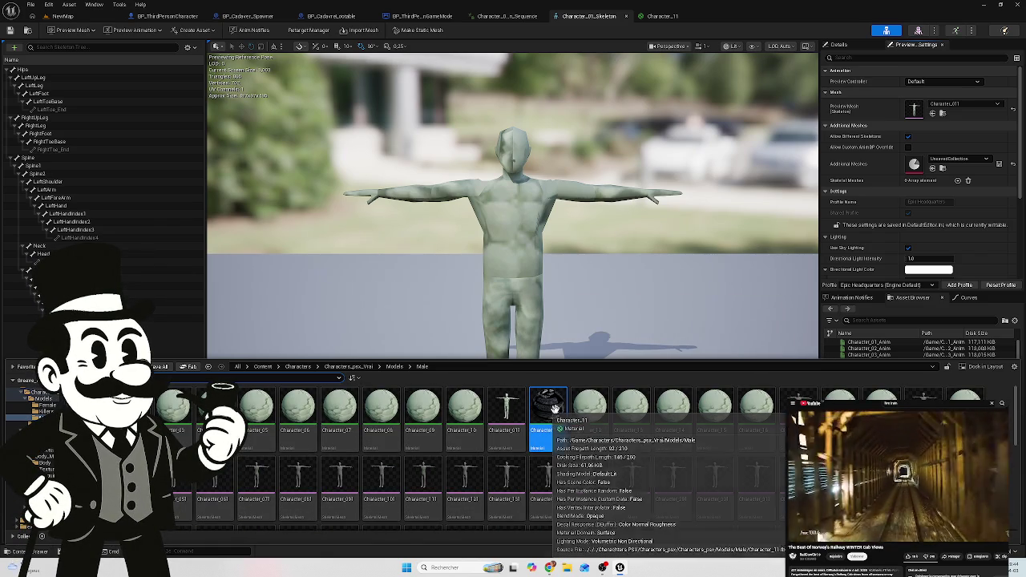
pyautogui.scroll(-1, 579, 451)
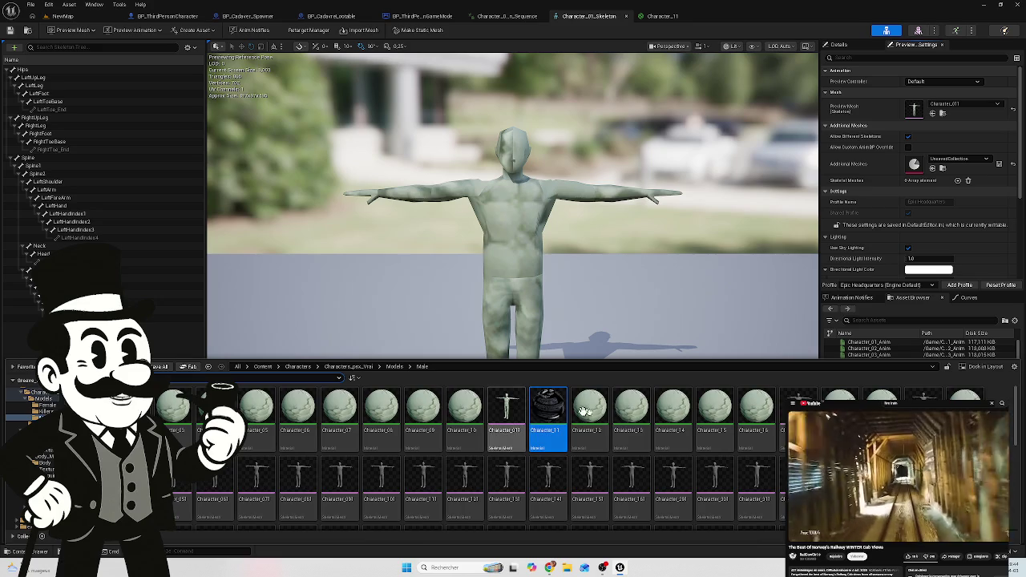
pyautogui.scroll(-3, 562, 433)
pyautogui.scroll(-5, 513, 434)
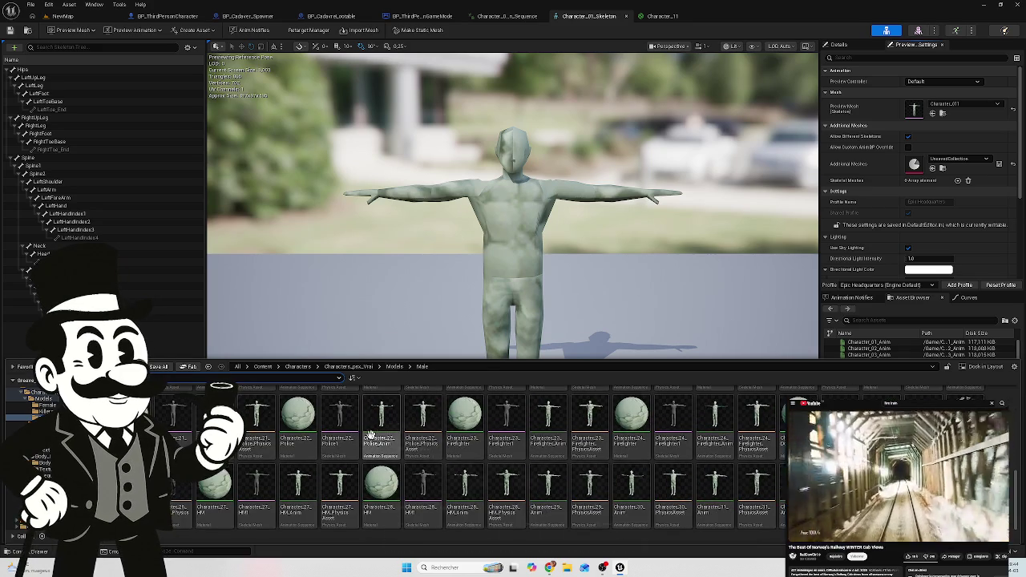
pyautogui.moveTo(341, 485)
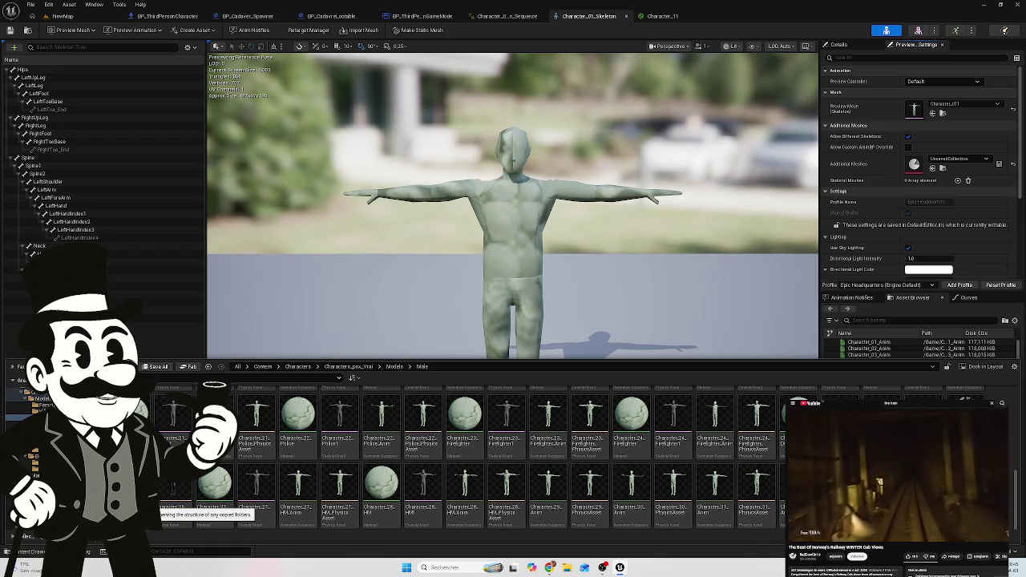
# Step: Delete the Character_011 mesh from the Dead_body/Body_Male/Body folder
pyautogui.click(36, 462)
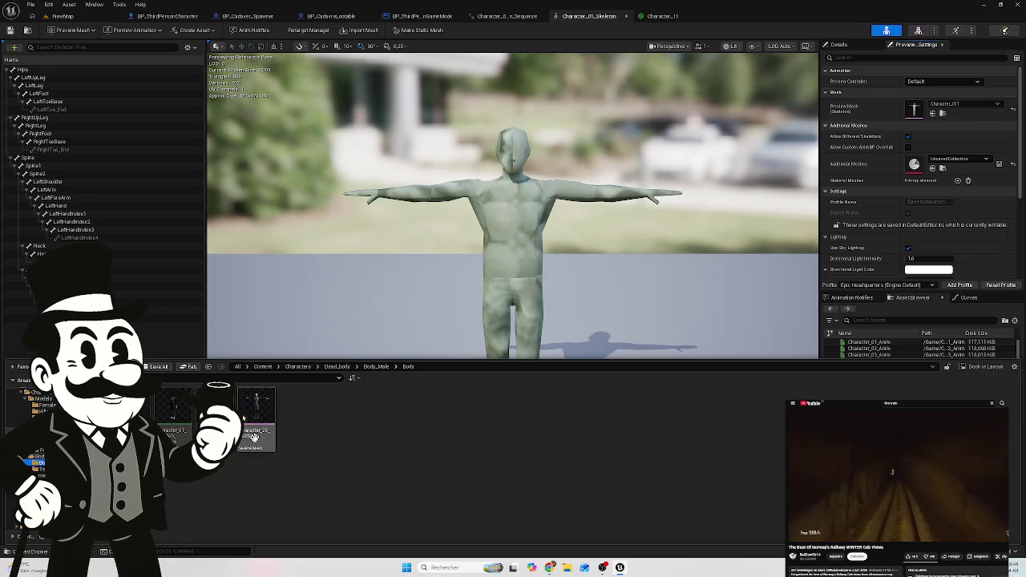
pyautogui.rightClick(243, 419)
pyautogui.click(379, 425)
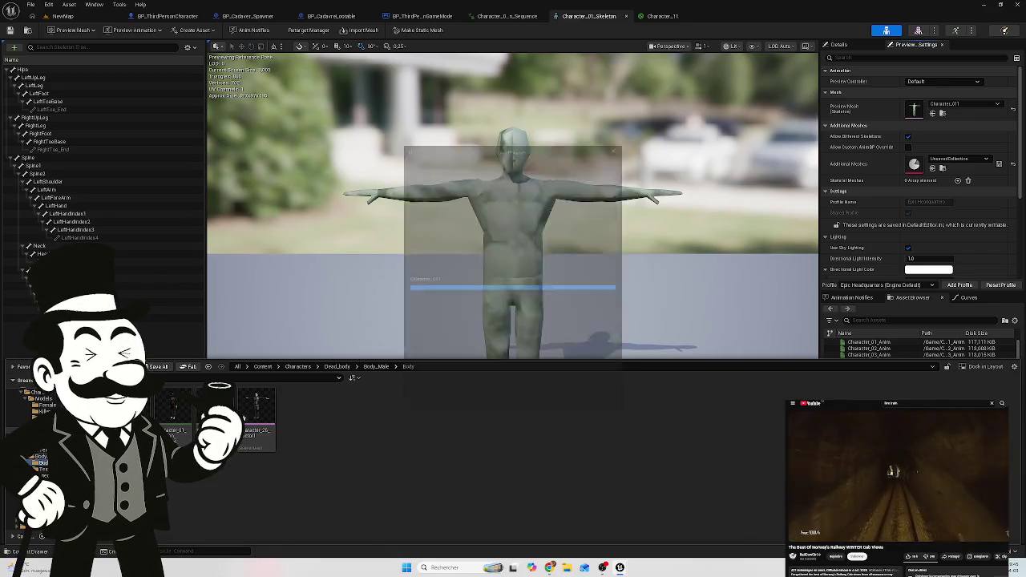
pyautogui.click(428, 413)
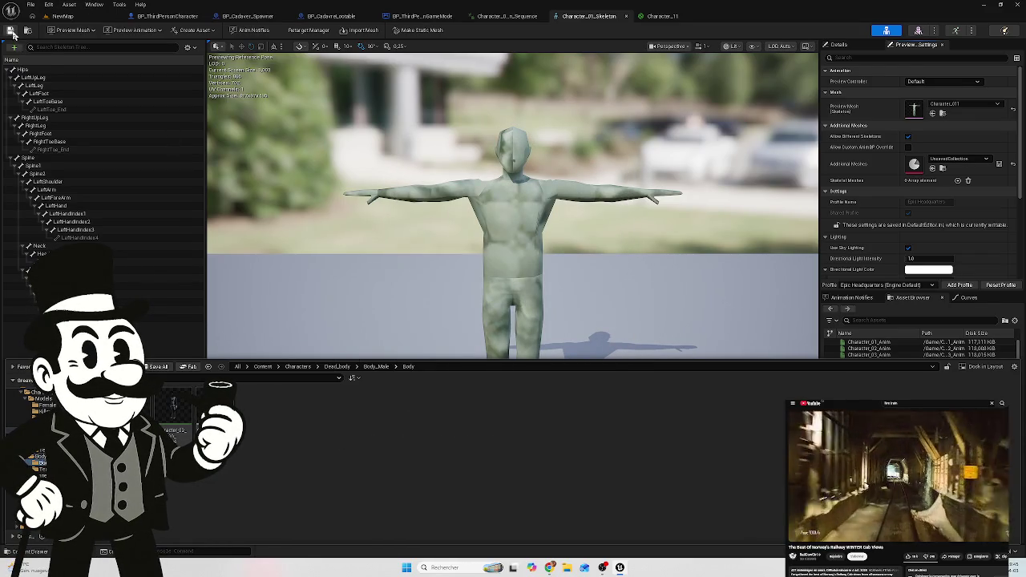
# Step: Save the modified Character_26_Doctor1 asset and close the Character_01_Skeleton editor tab
pyautogui.click(48, 48)
pyautogui.hotkey('ctrl', 'shift', 's')
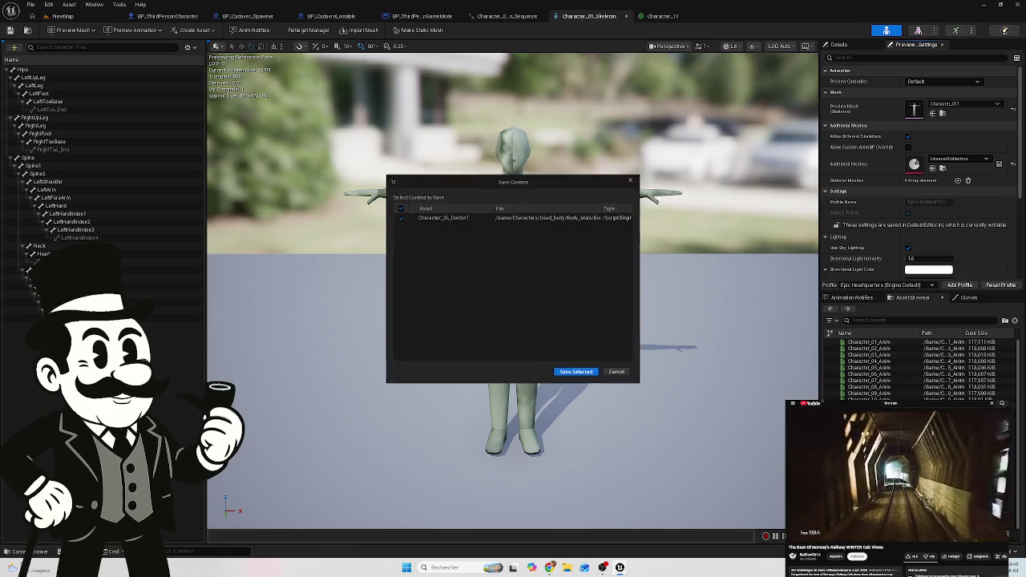
pyautogui.click(575, 372)
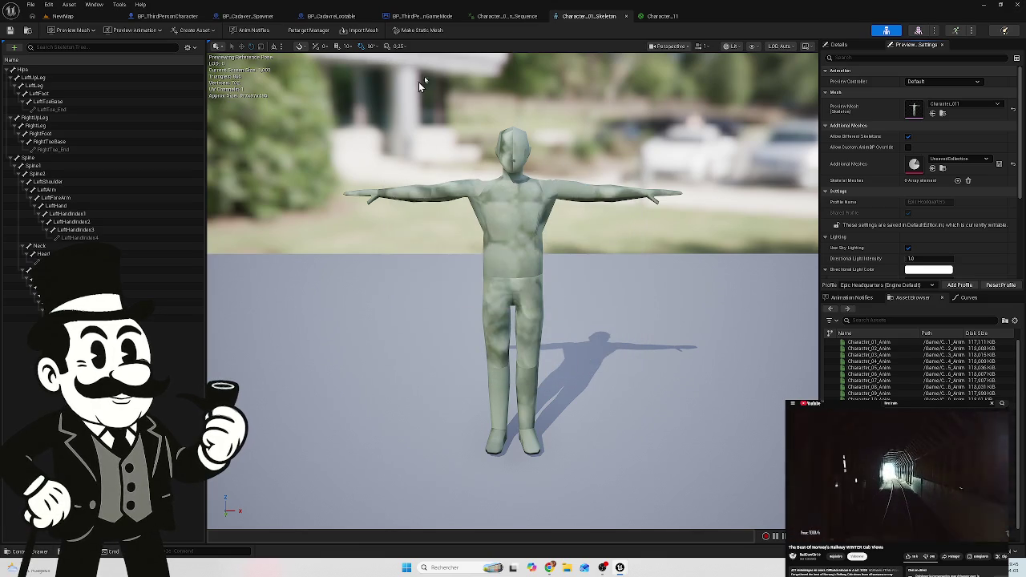
pyautogui.click(625, 16)
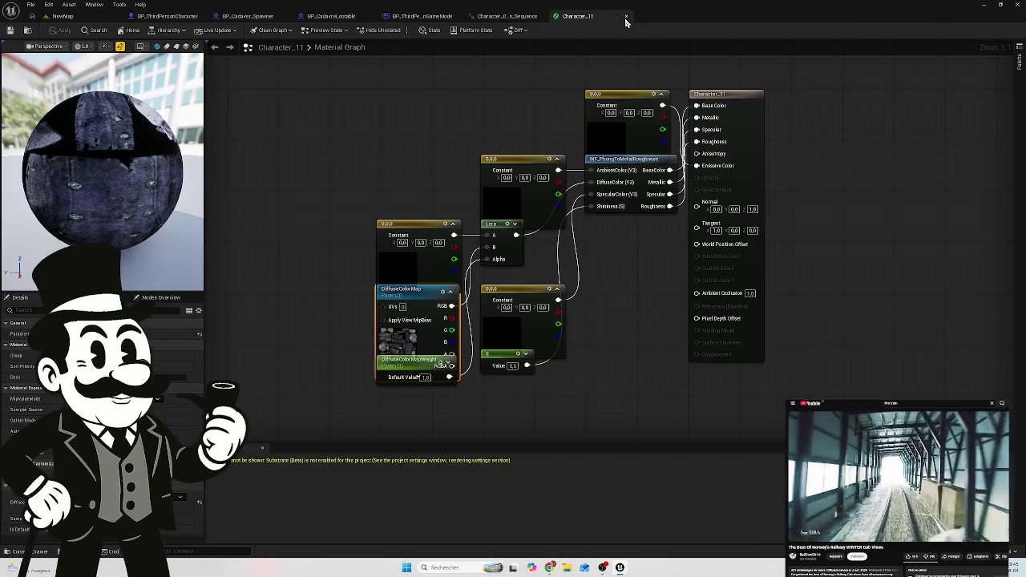
# Step: Close the Character_11 material and animation sequence tabs, showing the Is male and Is Female groups
pyautogui.click(625, 16)
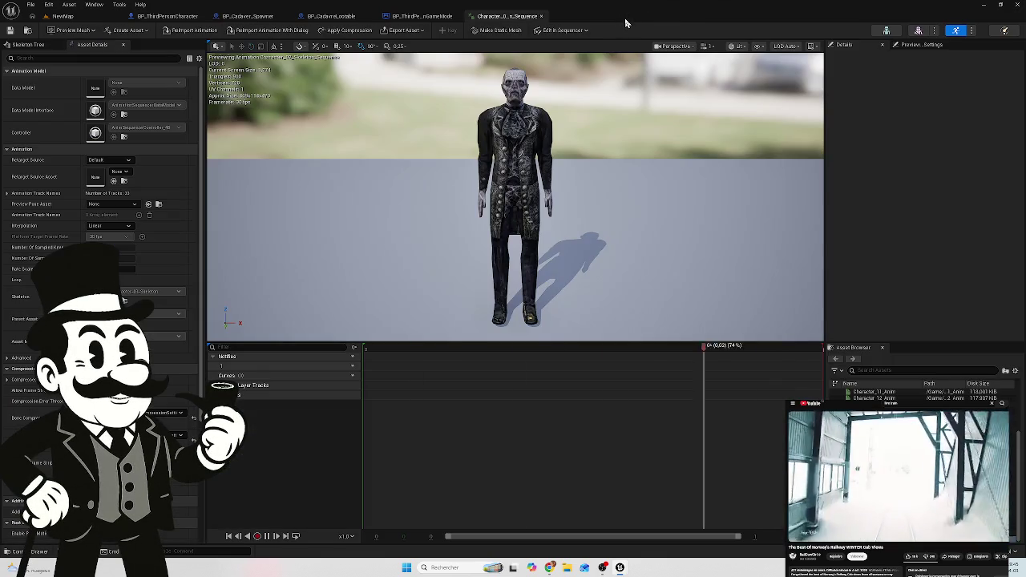
pyautogui.click(541, 16)
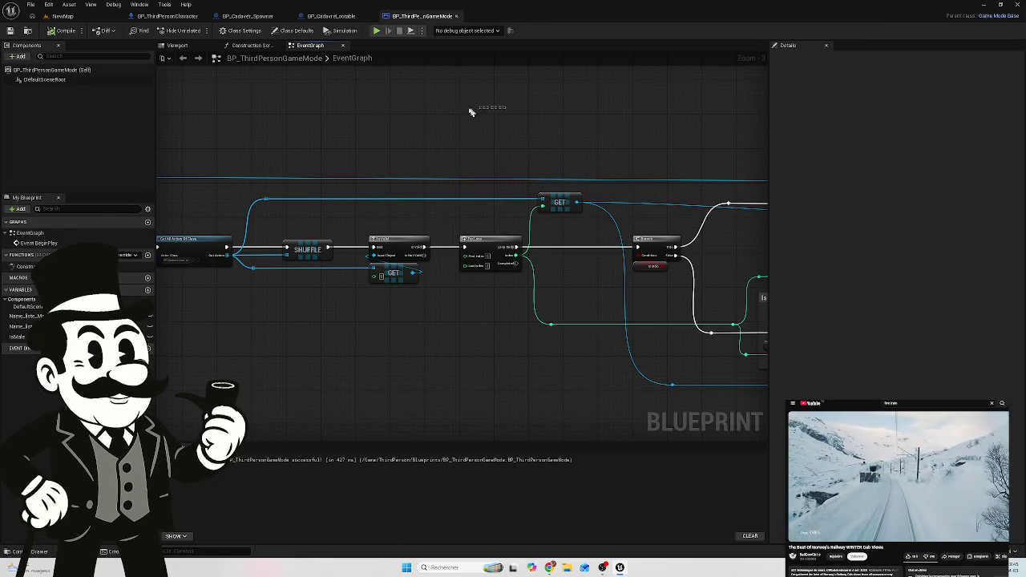
pyautogui.moveTo(595, 130); pyautogui.dragTo(227, 148)
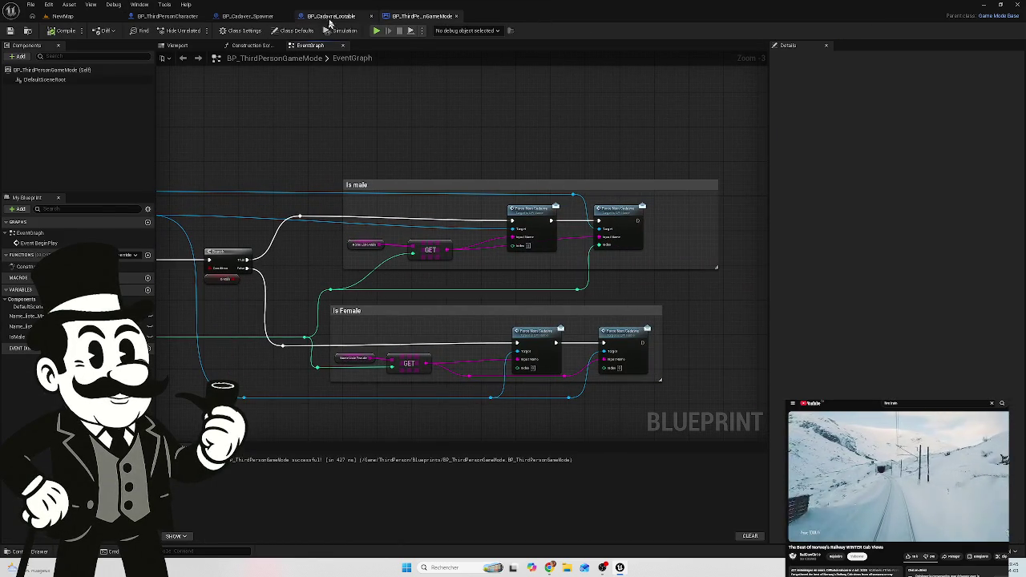
pyautogui.click(331, 16)
# Step: Set the spawner's second body mesh to Character_26_Doctor1, then compile and save BP_Cadaver_Spawner
pyautogui.click(253, 16)
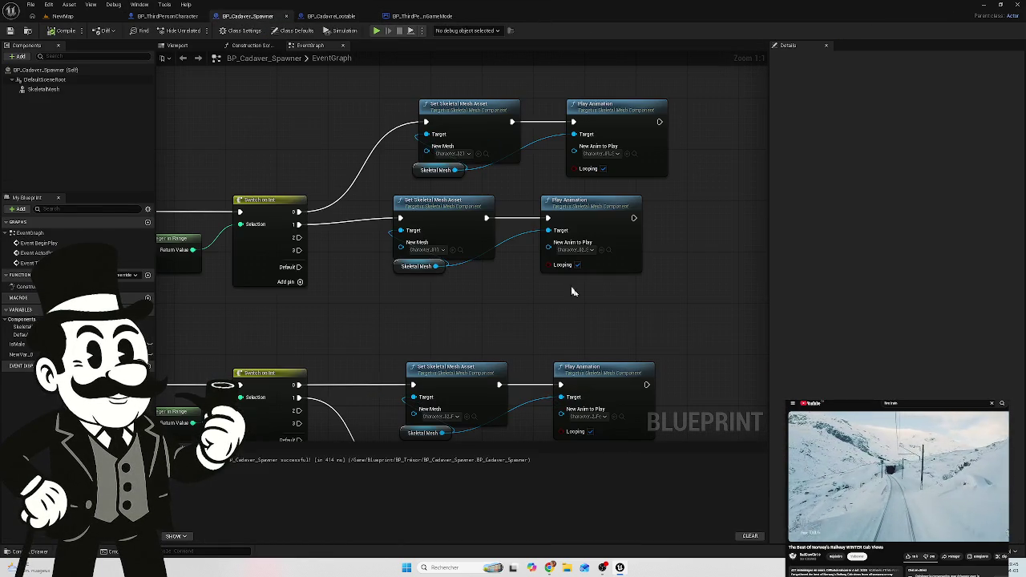
pyautogui.moveTo(440, 323)
pyautogui.mouseDown()
pyautogui.moveTo(404, 210)
pyautogui.moveTo(430, 201)
pyautogui.moveTo(447, 353)
pyautogui.mouseUp()
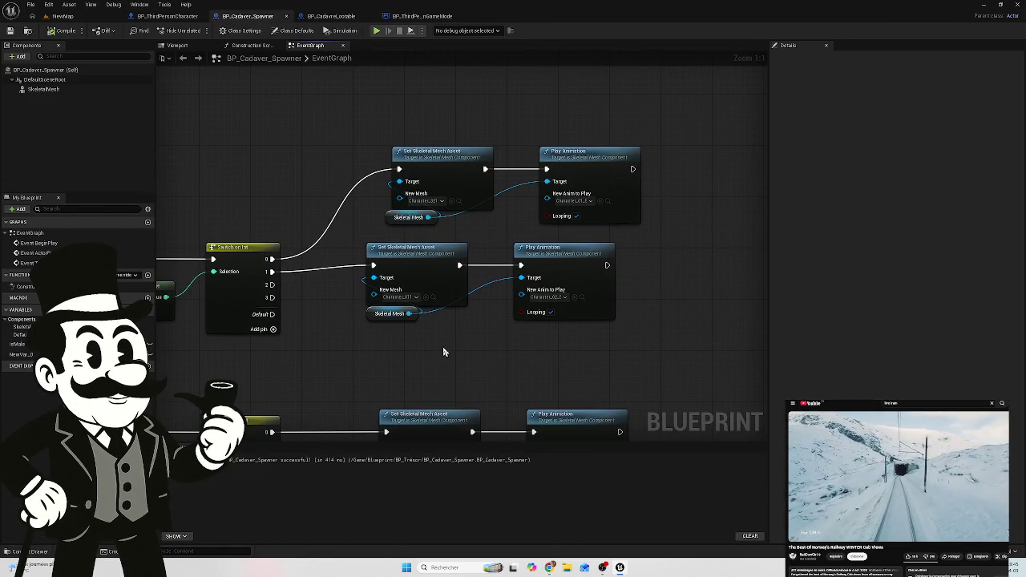
pyautogui.click(433, 297)
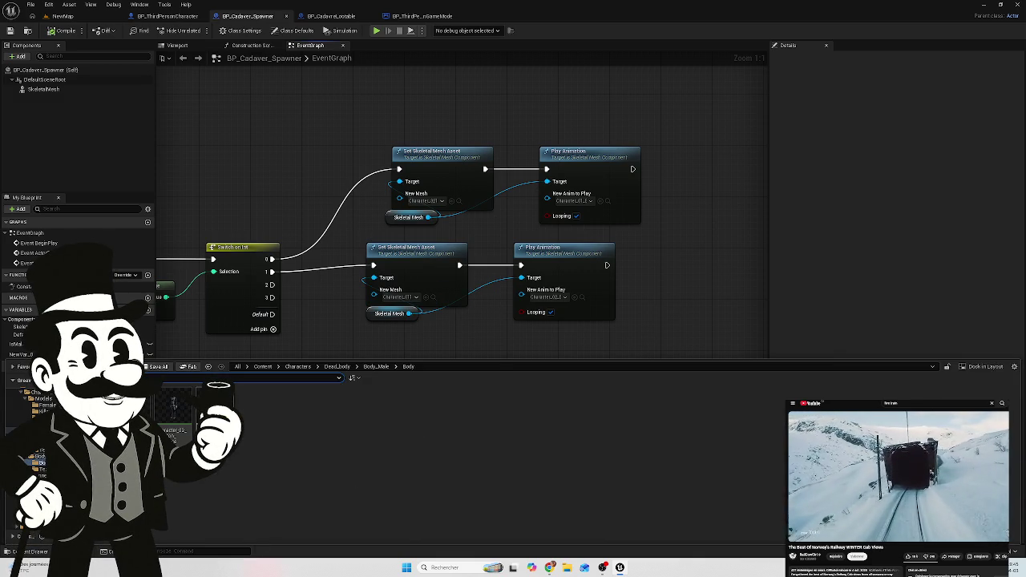
pyautogui.moveTo(174, 407)
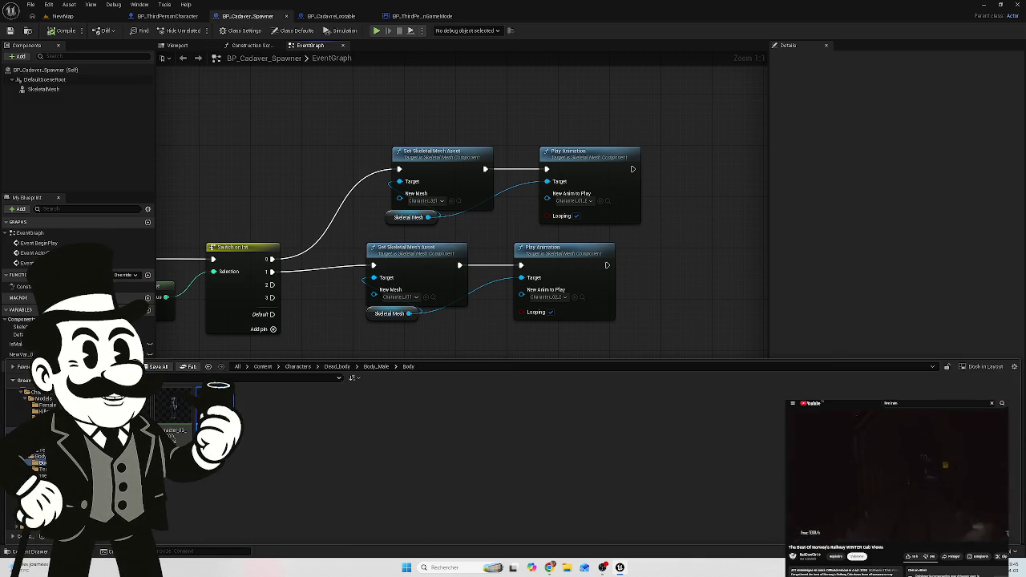
pyautogui.moveTo(215, 405)
pyautogui.mouseDown()
pyautogui.moveTo(413, 295)
pyautogui.moveTo(425, 302)
pyautogui.moveTo(411, 296)
pyautogui.mouseUp()
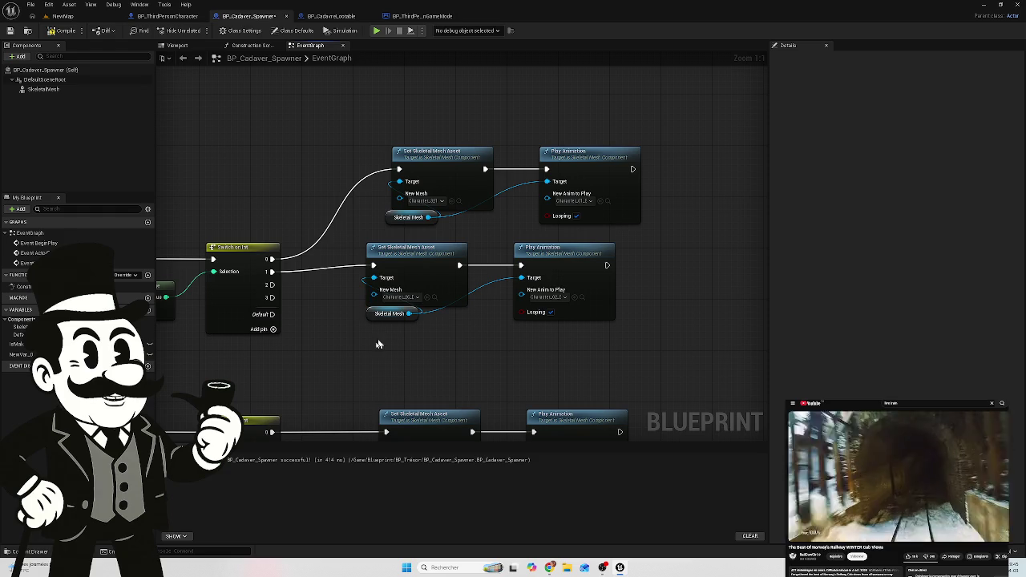
pyautogui.click(566, 298)
pyautogui.click(434, 352)
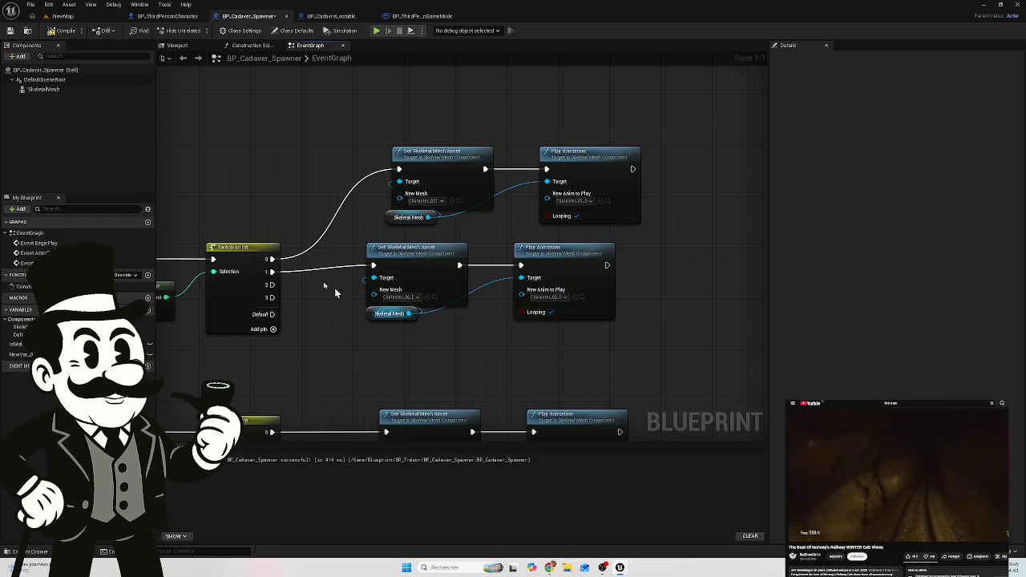
pyautogui.click(62, 30)
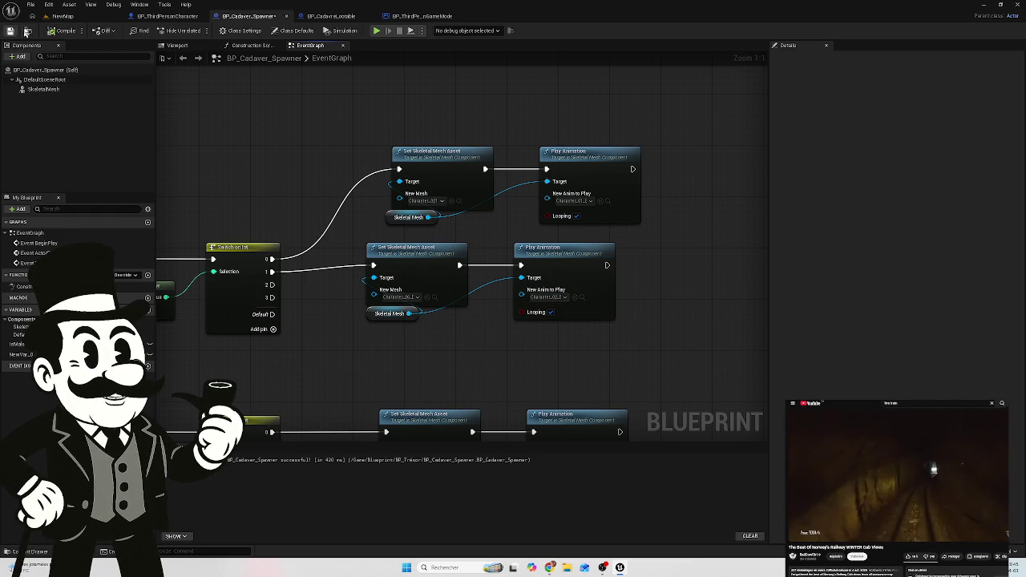
pyautogui.click(62, 16)
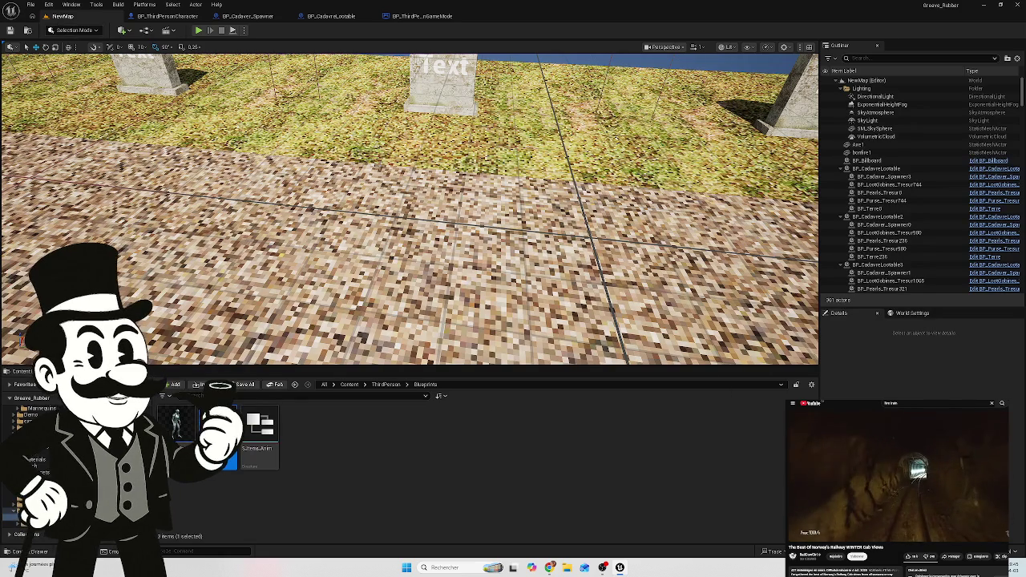
# Step: Start a play-test and walk to the billboard and row of gravestones to read the names
pyautogui.click(200, 32)
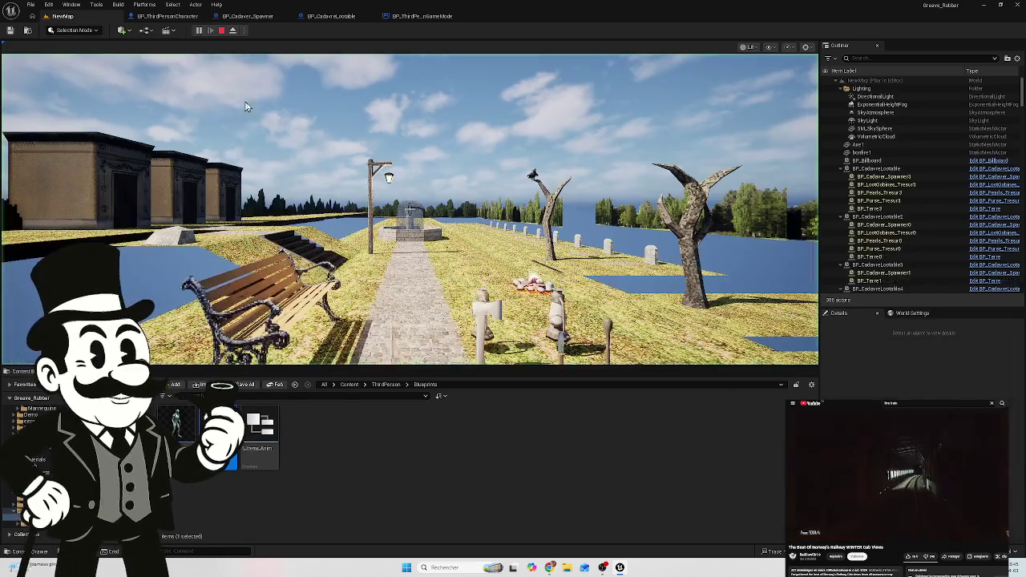
pyautogui.press('w')
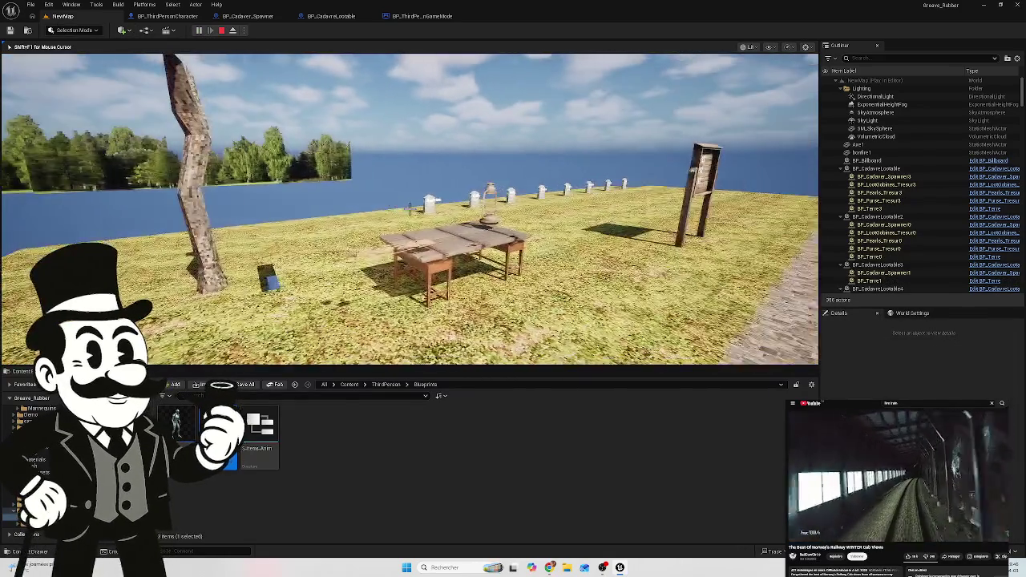
pyautogui.press('w')
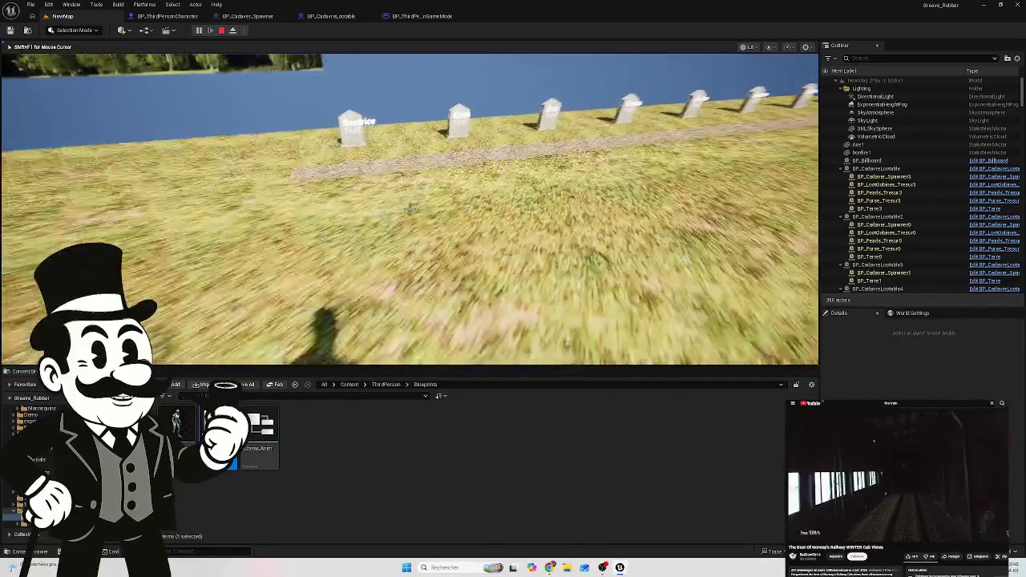
pyautogui.press('s')
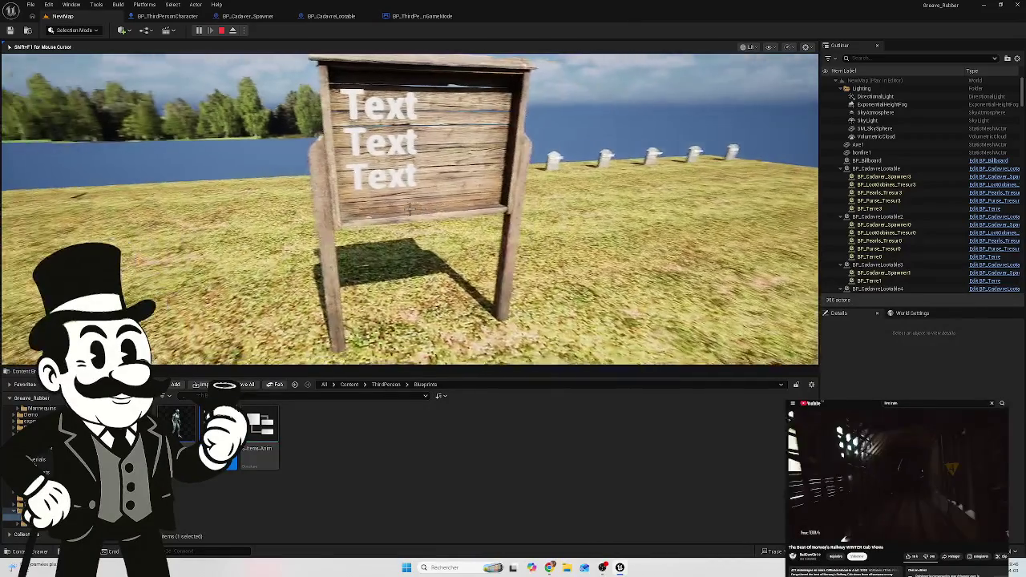
pyautogui.press('s')
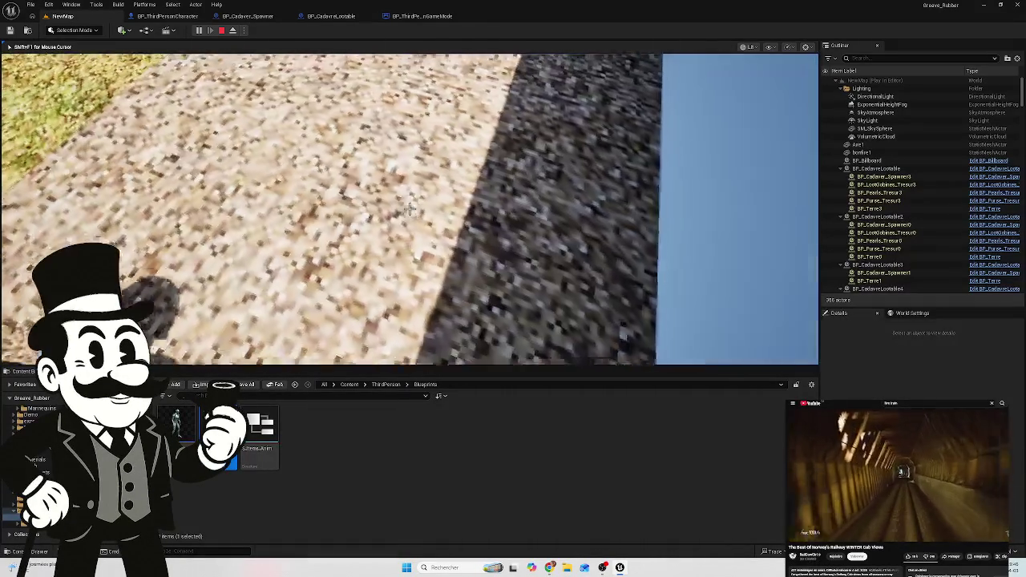
pyautogui.press('d')
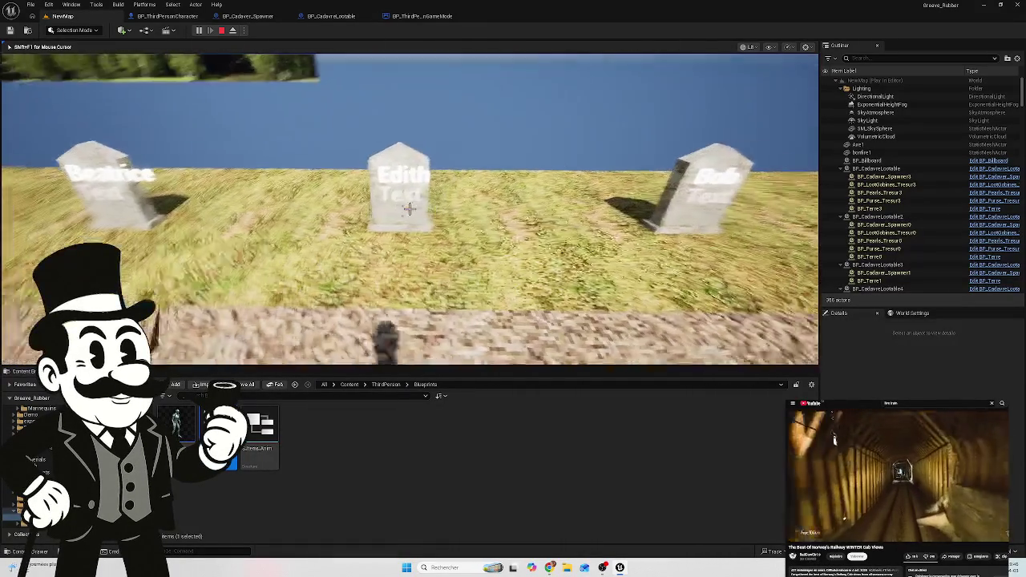
pyautogui.press('s')
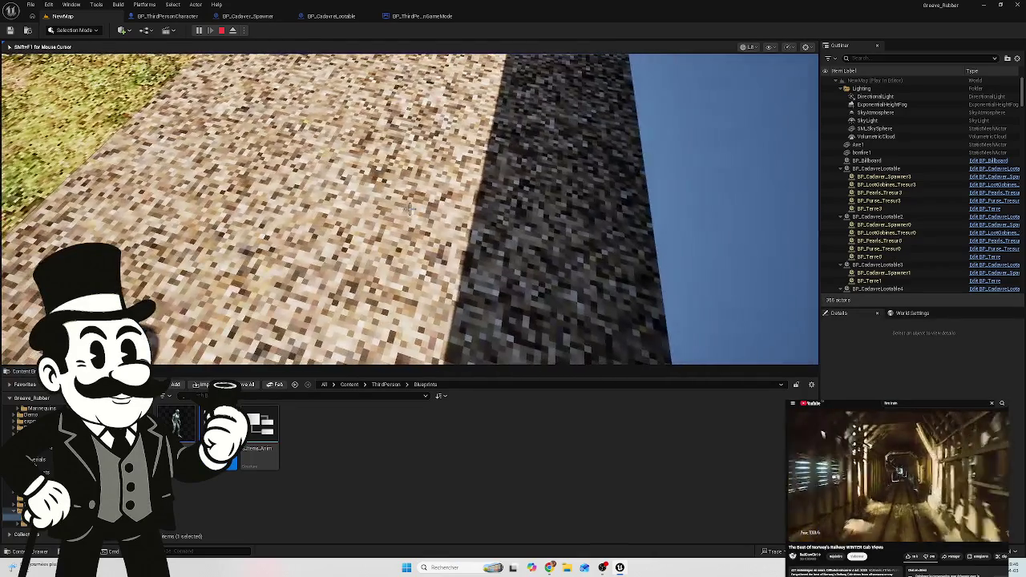
# Step: Explore the coffin room and open graves checking grave names, then stop the play-test
pyautogui.press('w')
pyautogui.press('w')
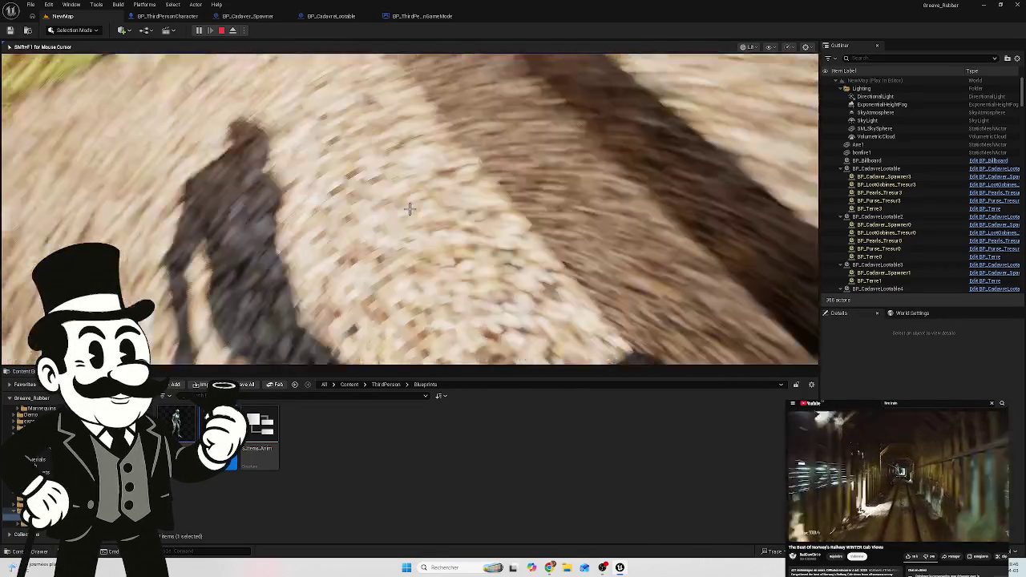
pyautogui.press('w')
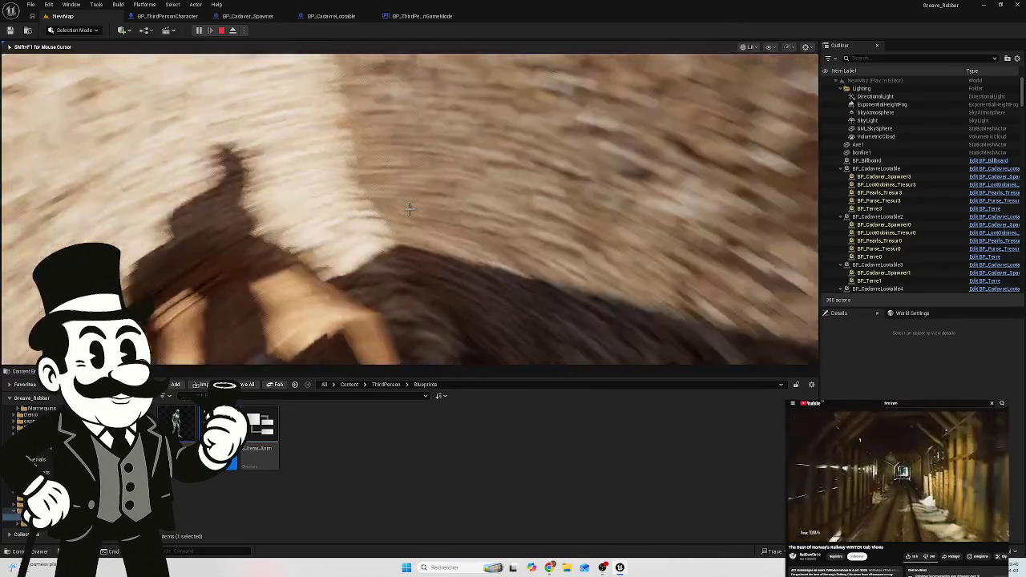
pyautogui.press('w')
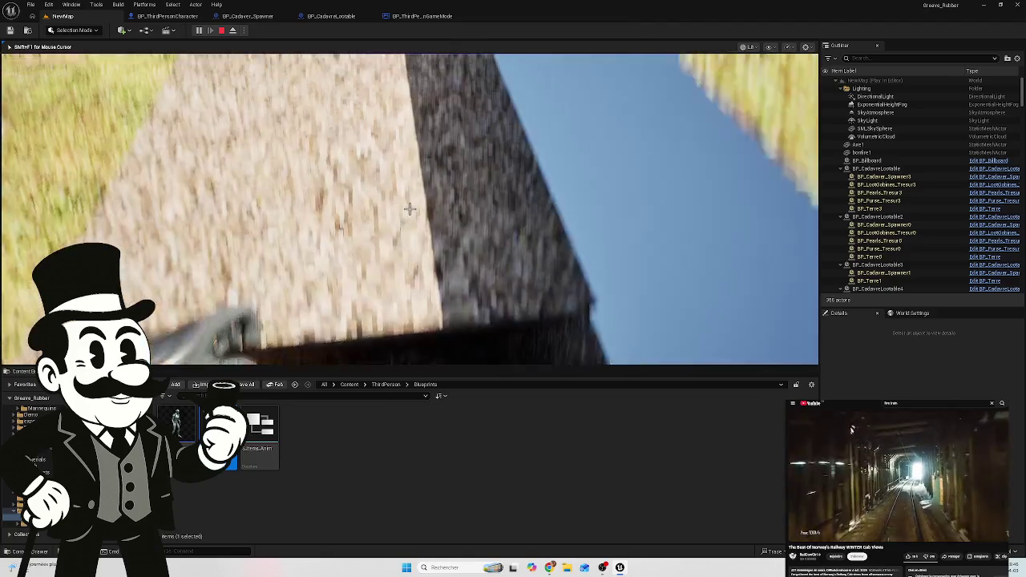
pyautogui.press('w')
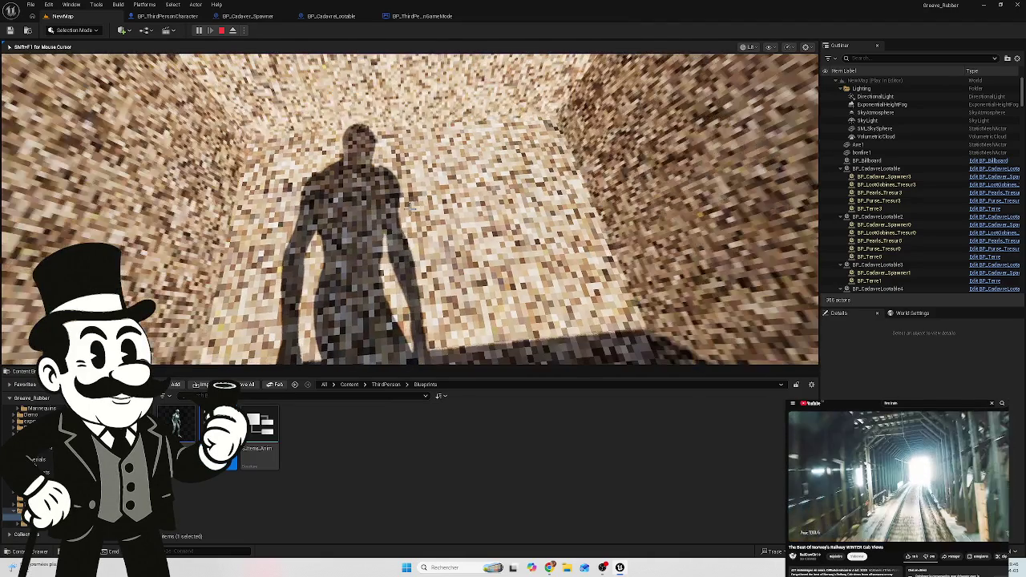
pyautogui.press('w')
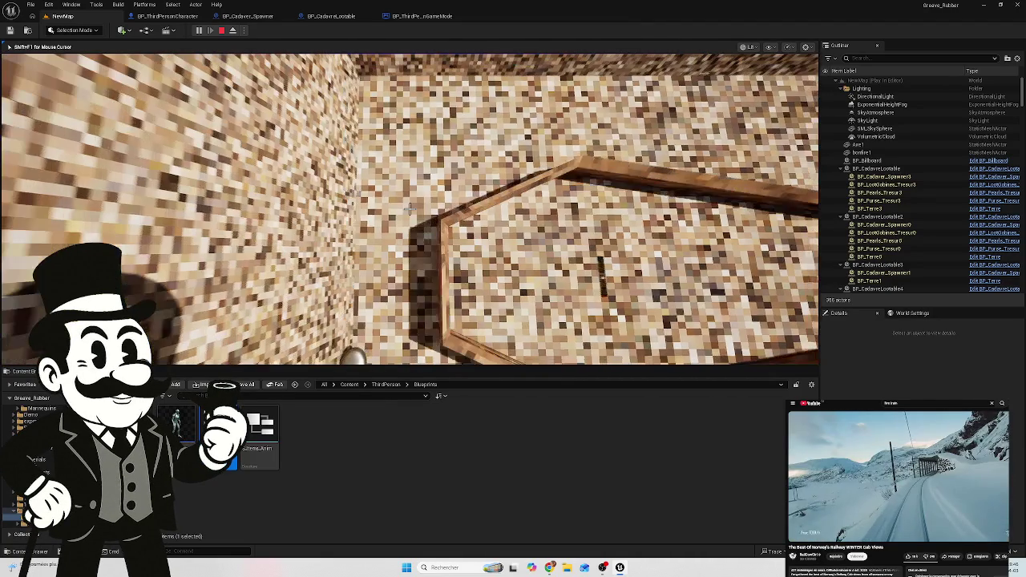
pyautogui.press('w')
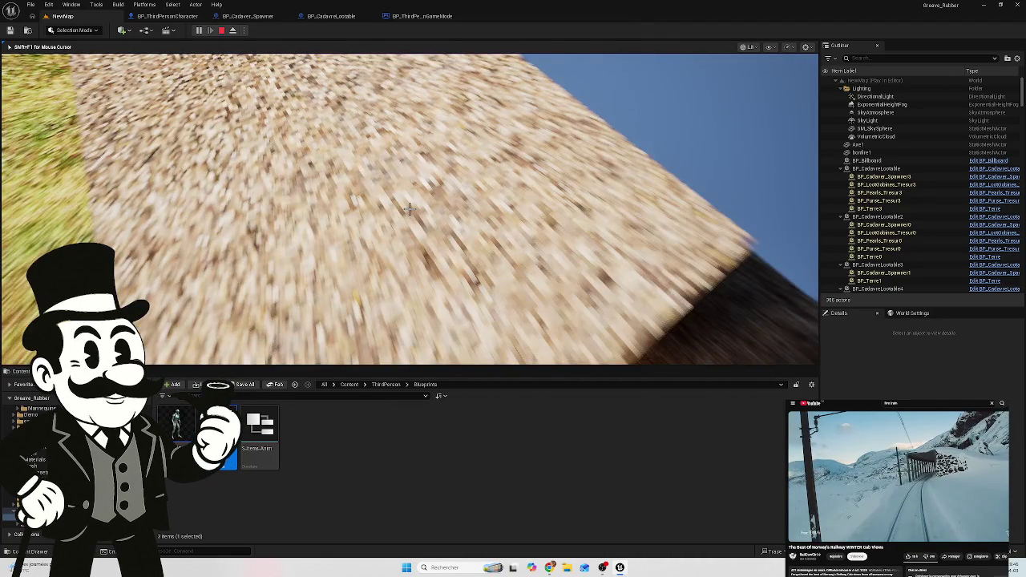
pyautogui.press('w')
pyautogui.press('w')
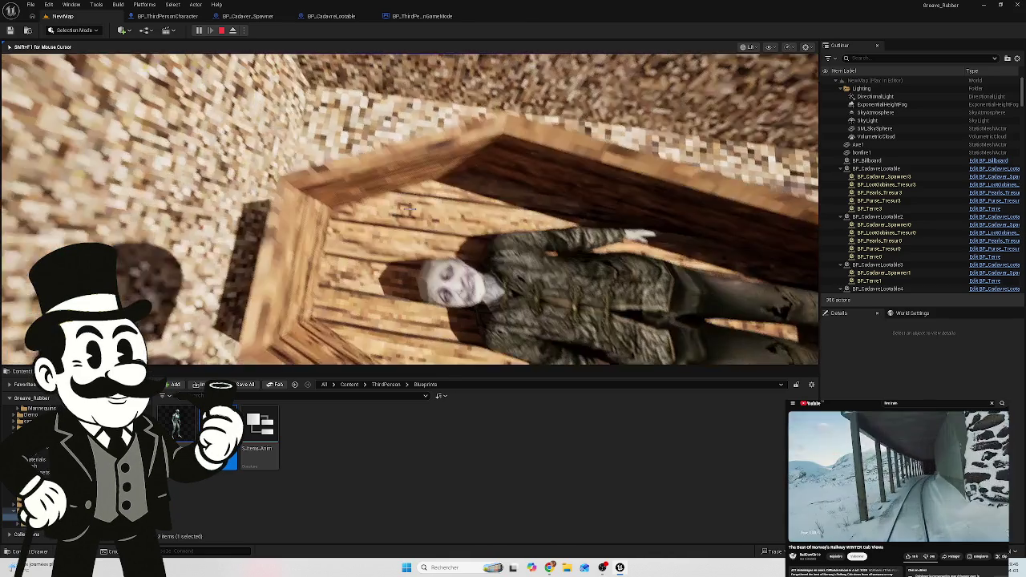
pyautogui.press('w')
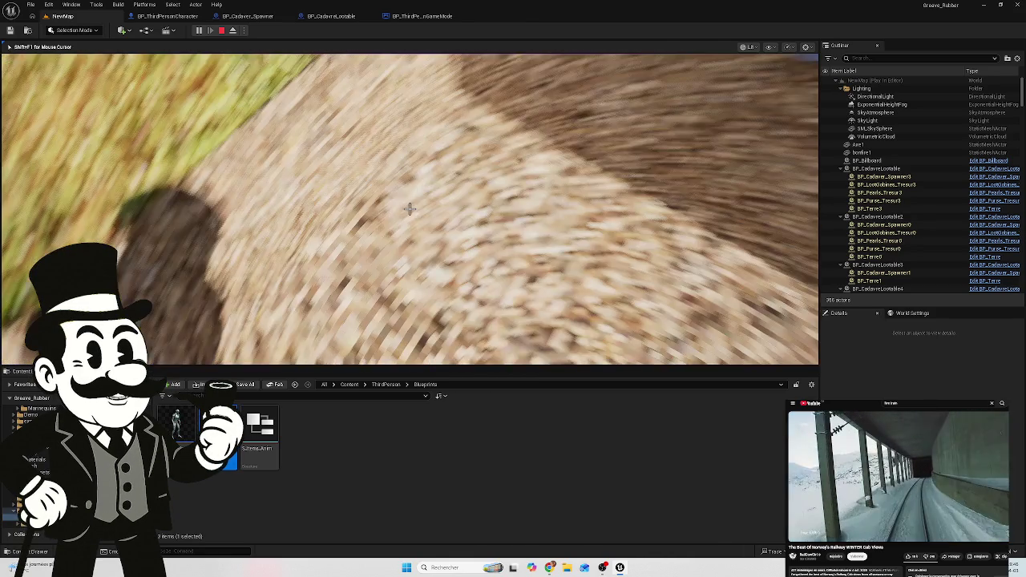
pyautogui.press('w')
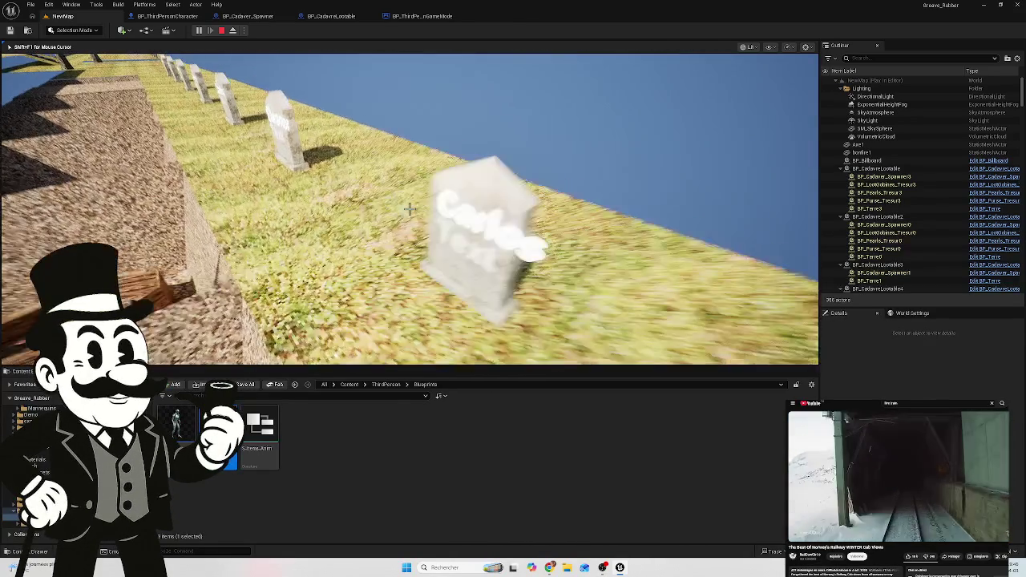
pyautogui.press('w')
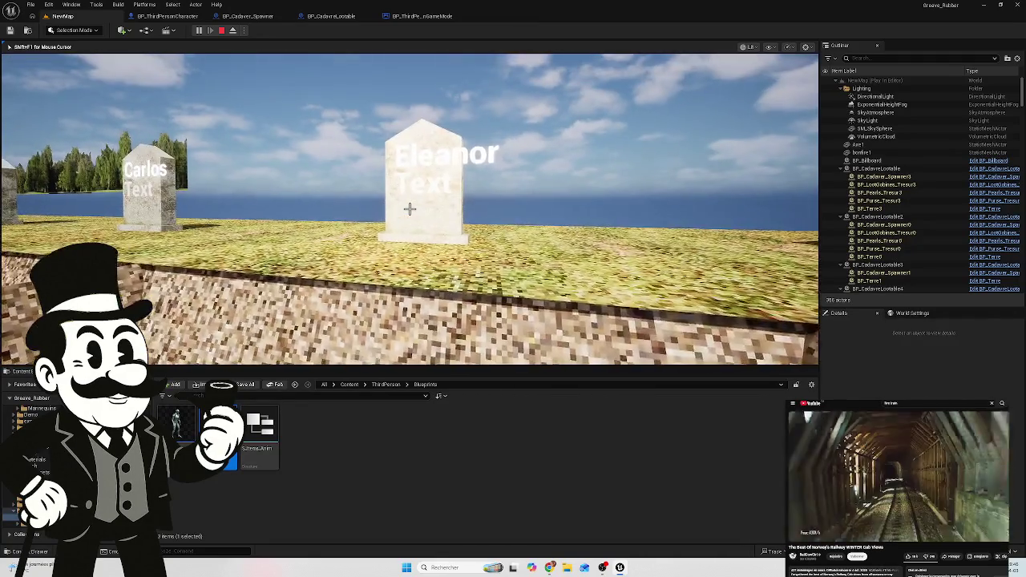
pyautogui.press('w')
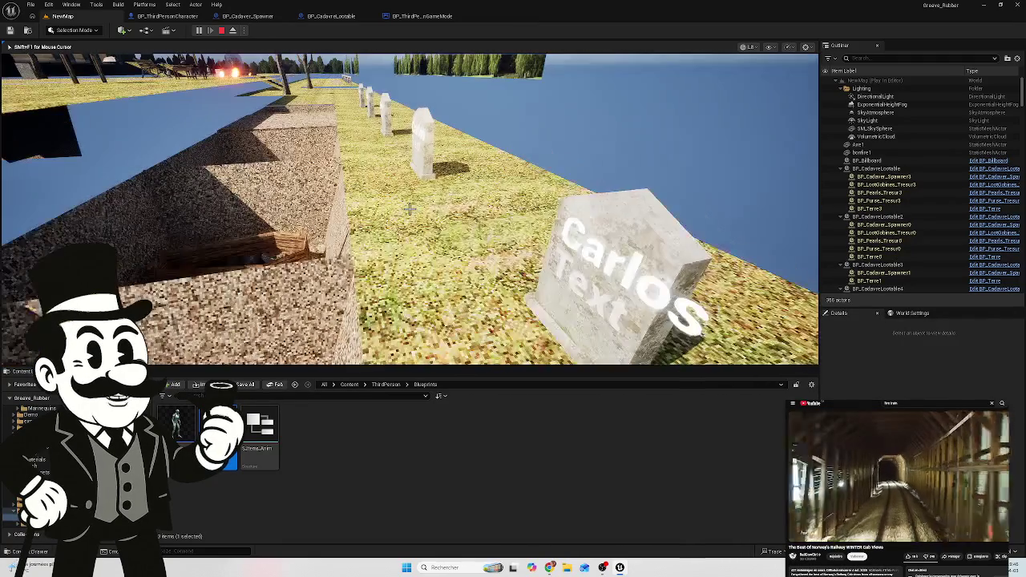
pyautogui.press('w')
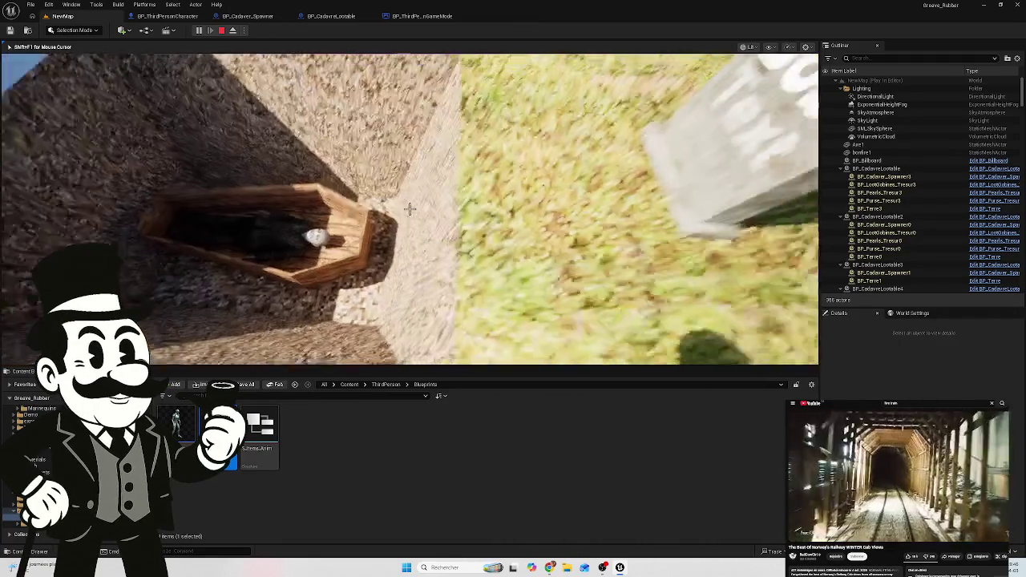
pyautogui.press('w')
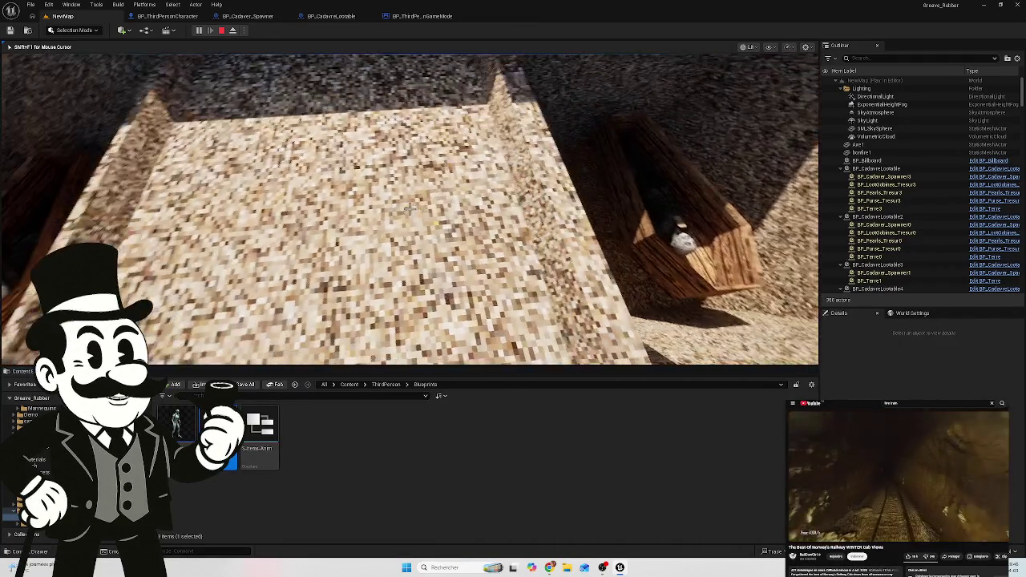
pyautogui.press('w')
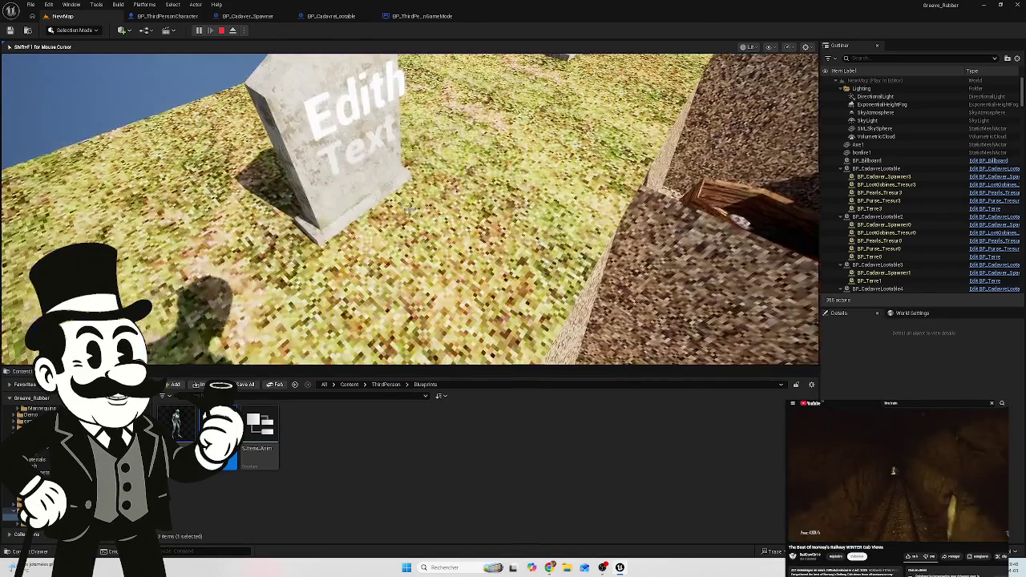
pyautogui.press('Escape')
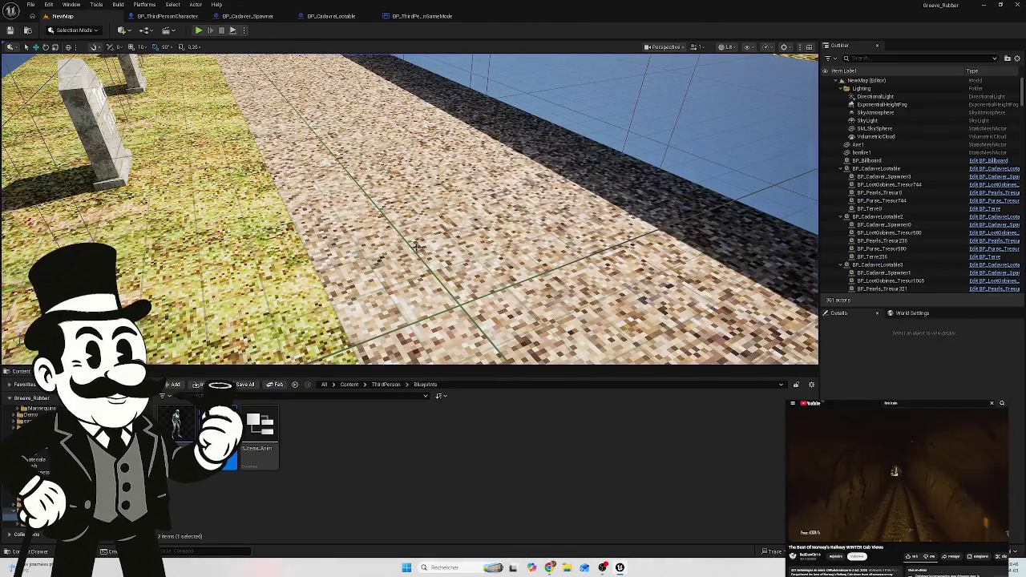
# Step: Bring BP_Cadaver_Spawner's Event BeginPlay, Cast To BP_ThirdPersonGameMode and Branch nodes into view
pyautogui.click(333, 16)
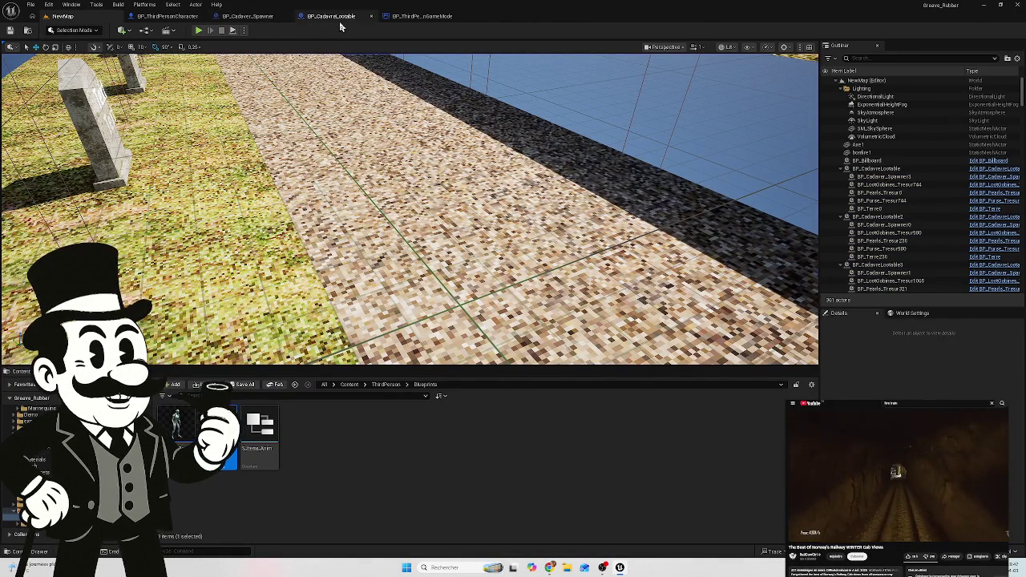
pyautogui.click(245, 16)
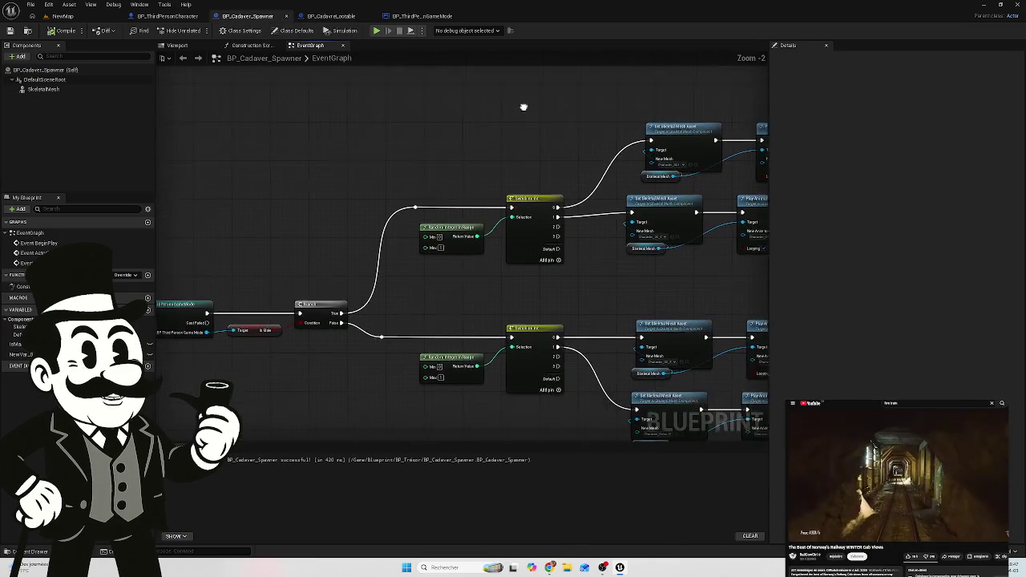
pyautogui.scroll(1, 240, 337)
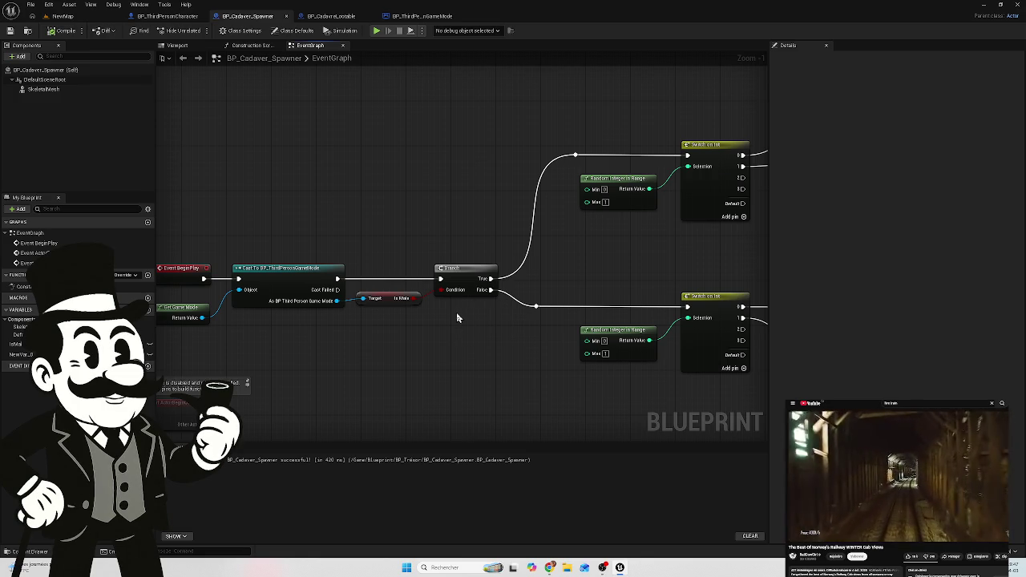
pyautogui.moveTo(457, 318); pyautogui.dragTo(423, 324)
pyautogui.moveTo(605, 304); pyautogui.dragTo(403, 275)
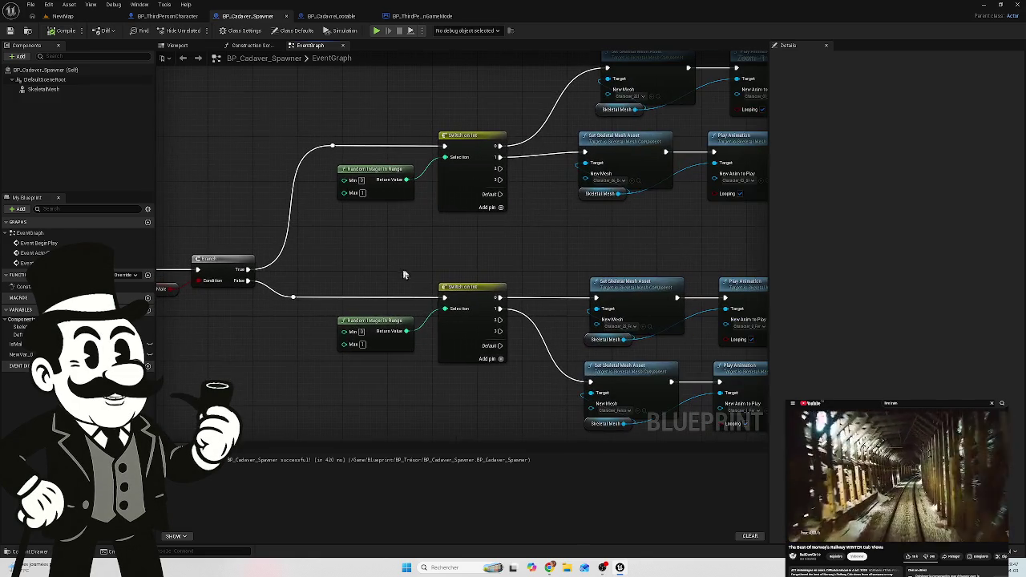
pyautogui.moveTo(246, 328); pyautogui.dragTo(418, 317)
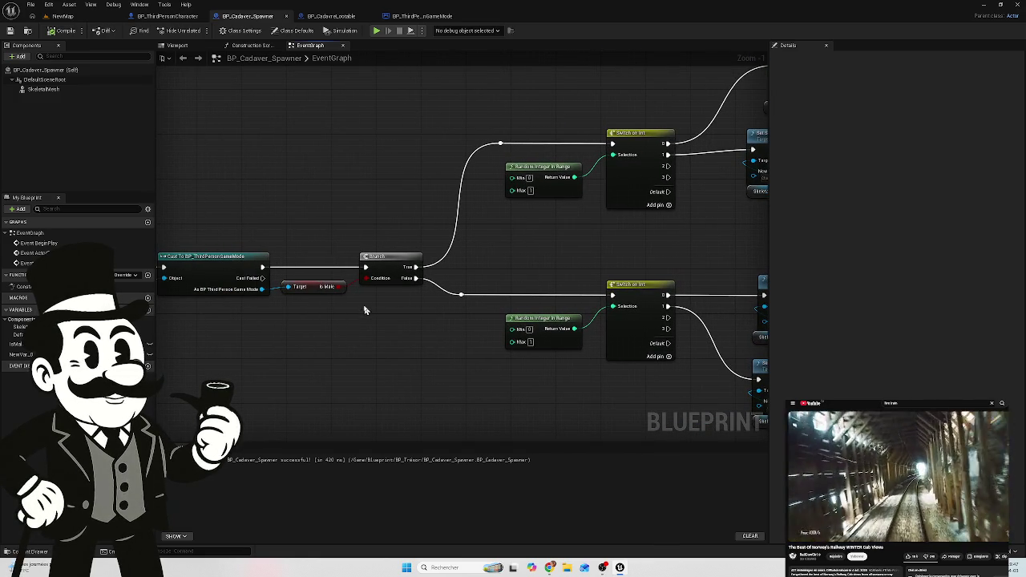
pyautogui.moveTo(287, 323); pyautogui.dragTo(391, 339)
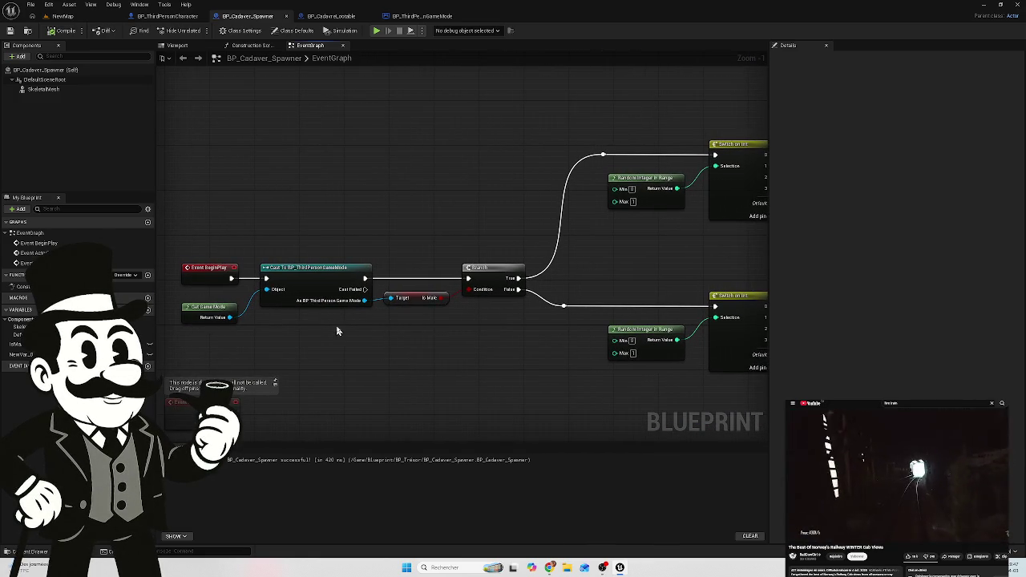
pyautogui.moveTo(225, 356)
pyautogui.mouseDown()
pyautogui.moveTo(351, 362)
pyautogui.moveTo(380, 373)
pyautogui.mouseUp()
pyautogui.rightClick(239, 318)
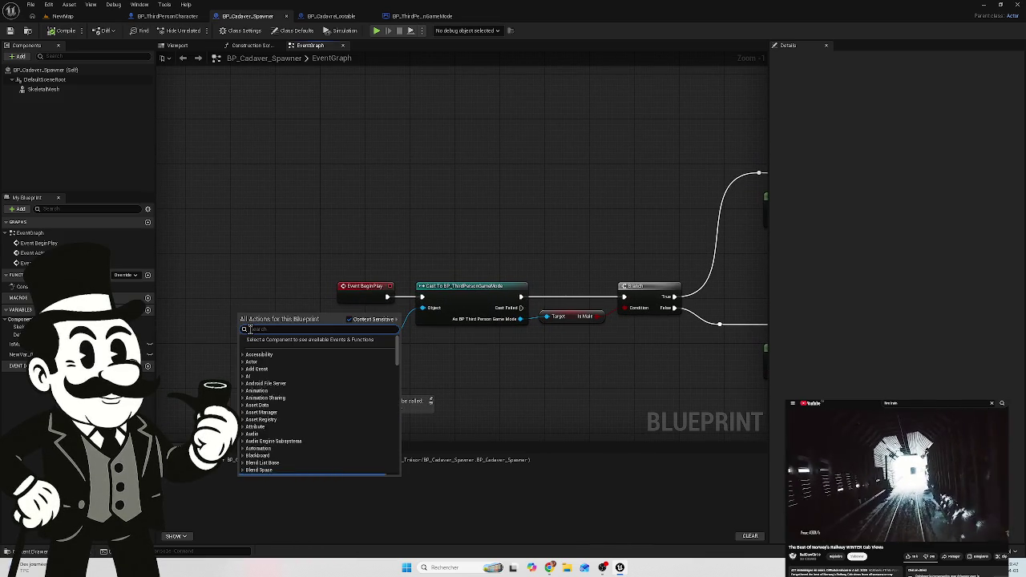
pyautogui.write('get')
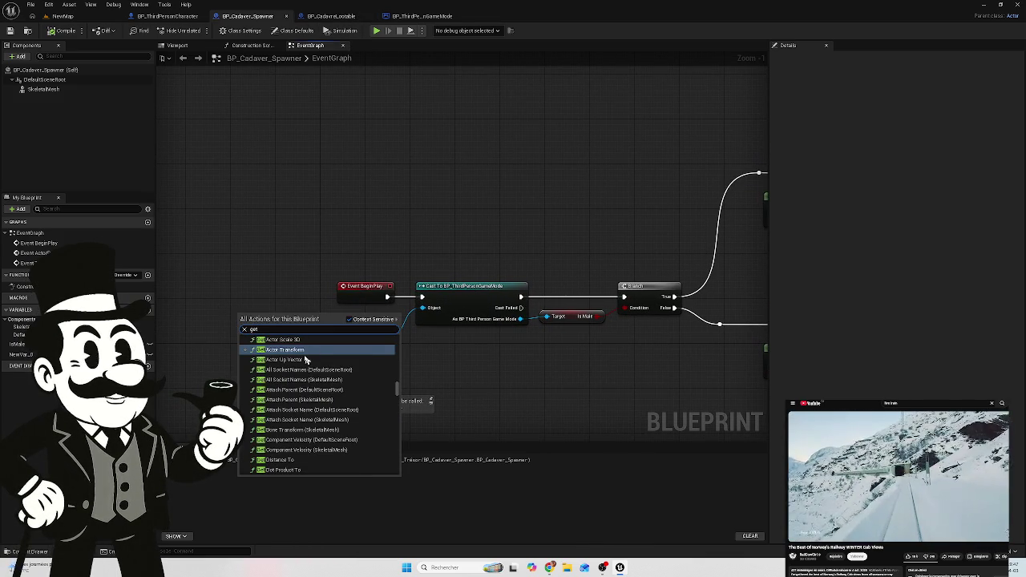
pyautogui.write(' act')
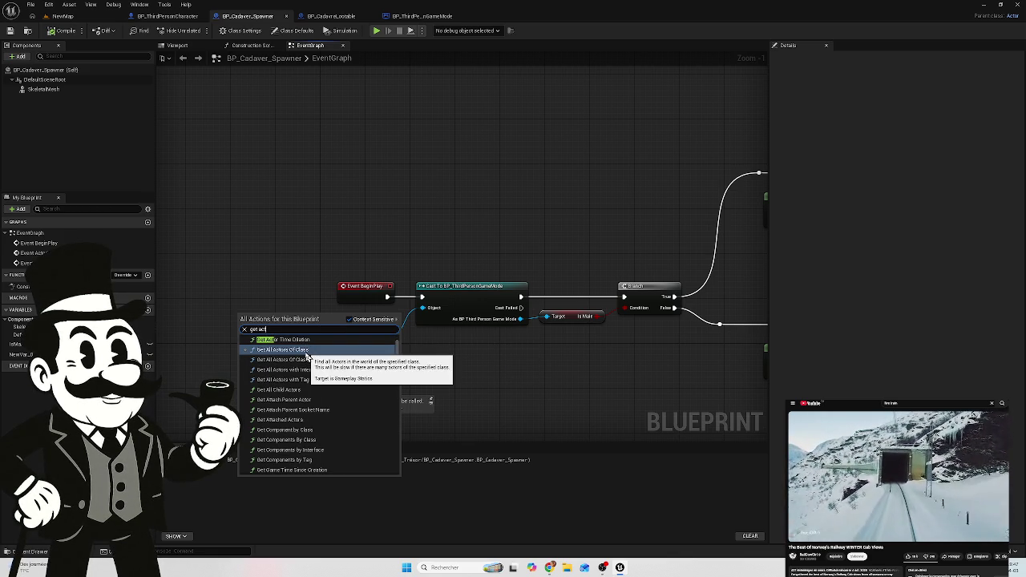
pyautogui.click(335, 173)
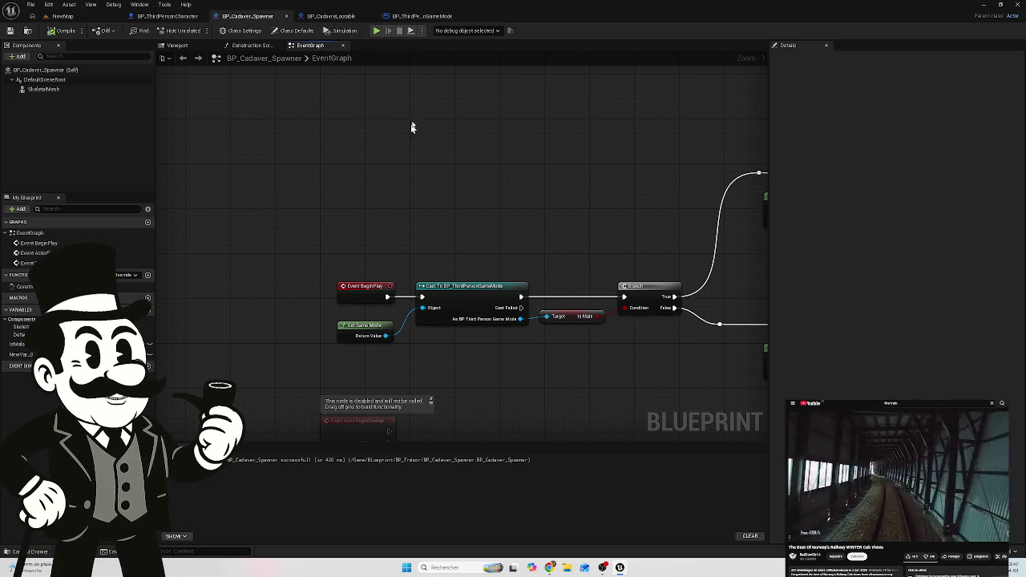
pyautogui.click(414, 17)
# Step: Switch to BP_ThirdPersonGameMode's event graph and pan to the Is male and Is Female groups
pyautogui.click(331, 17)
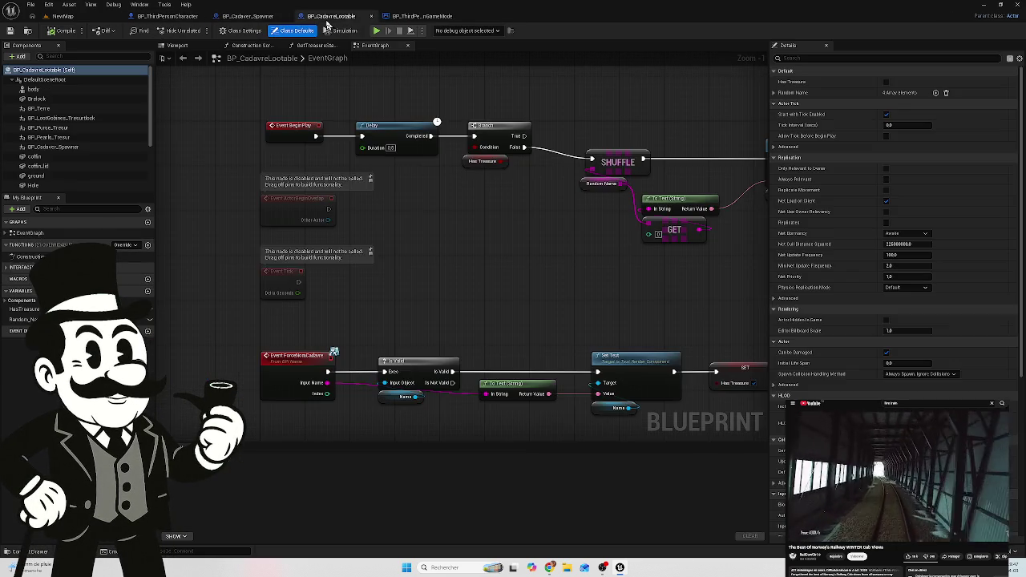
pyautogui.click(390, 16)
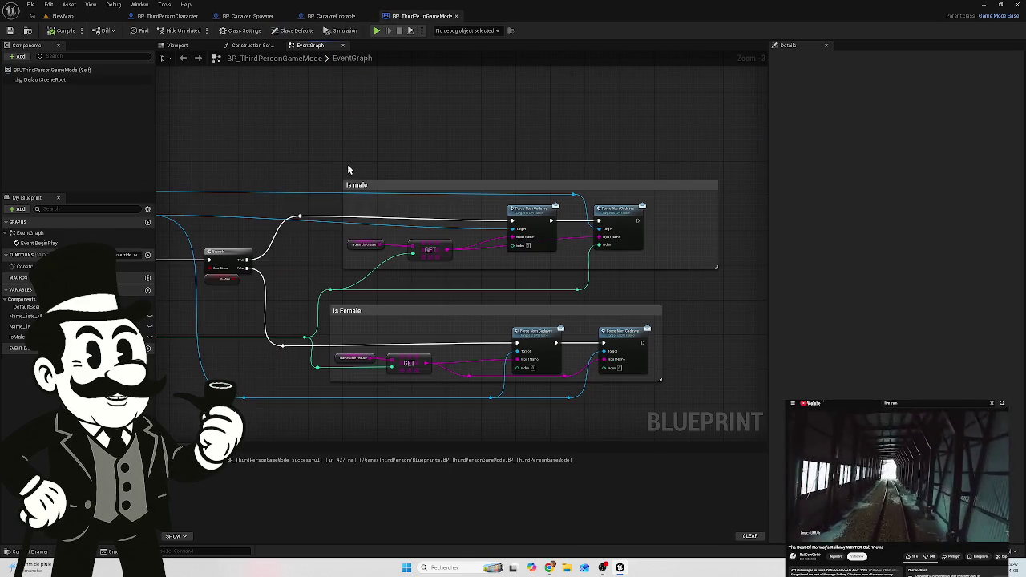
pyautogui.scroll(2, 596, 210)
pyautogui.moveTo(597, 211); pyautogui.dragTo(574, 207)
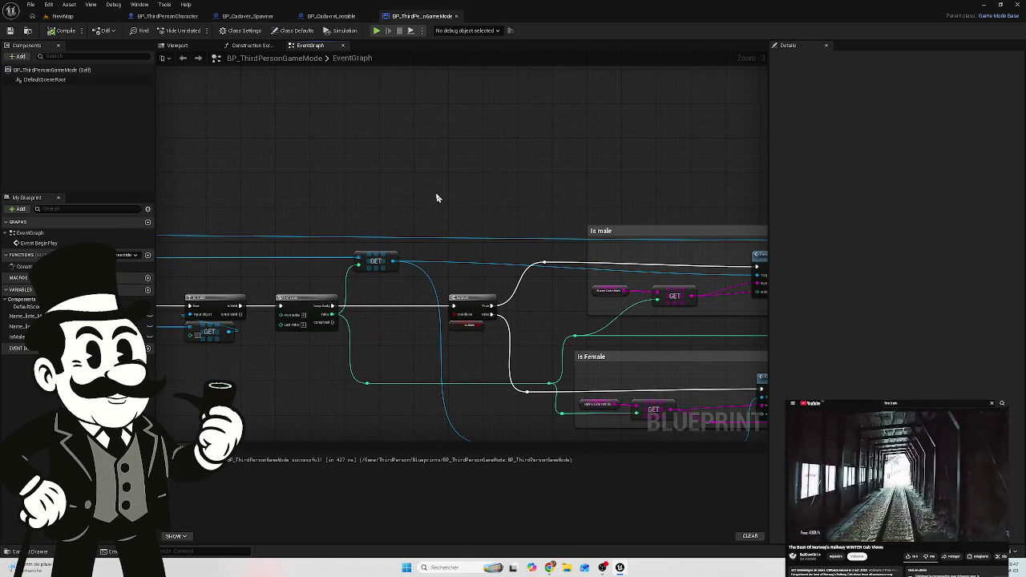
pyautogui.scroll(4, 358, 192)
pyautogui.moveTo(344, 337)
pyautogui.mouseDown()
pyautogui.moveTo(541, 323)
pyautogui.moveTo(292, 329)
pyautogui.mouseUp()
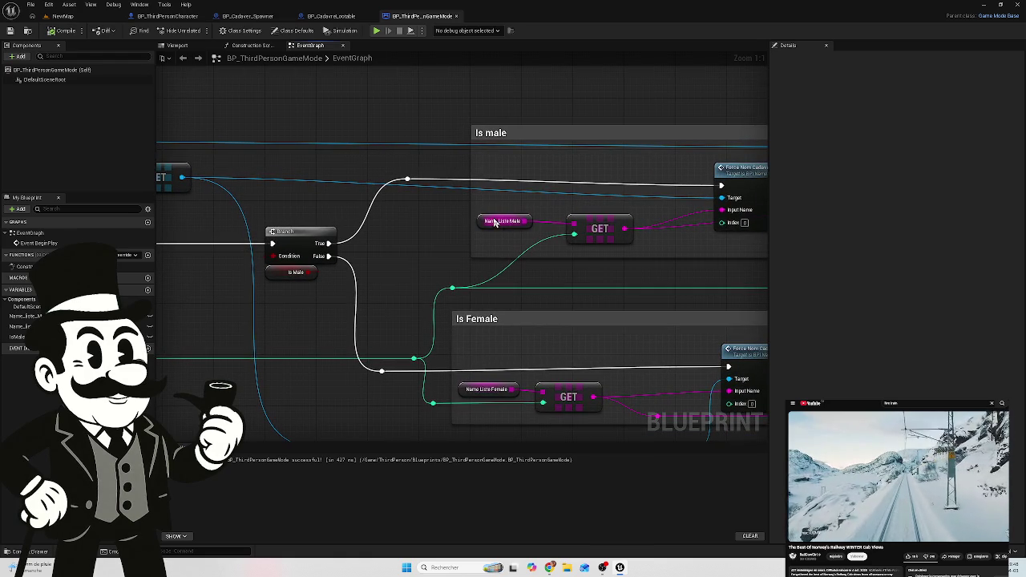
# Step: Inspect the default names stored in Name_Liste_Male and Name_Liste_Female
pyautogui.click(24, 316)
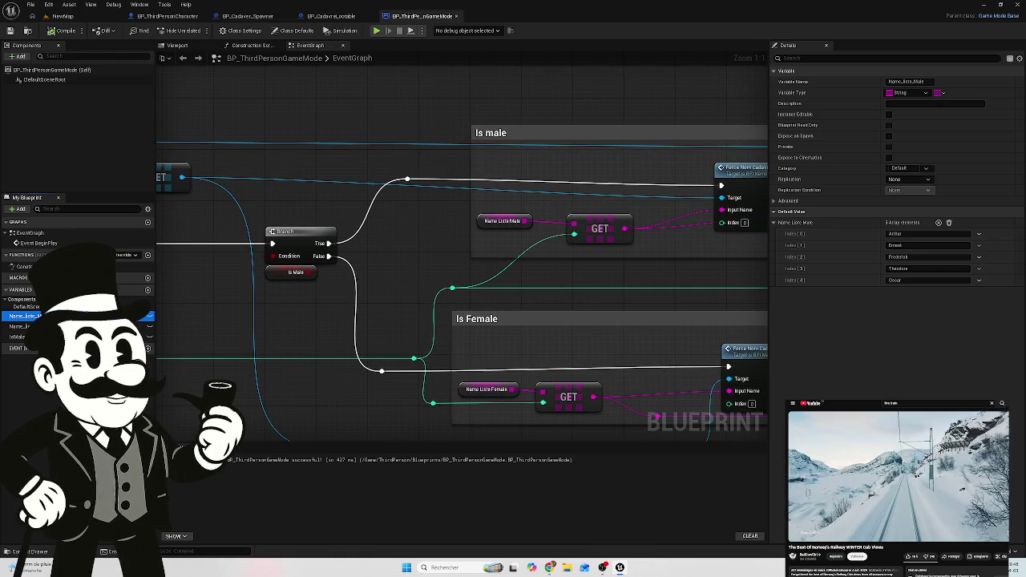
pyautogui.click(24, 326)
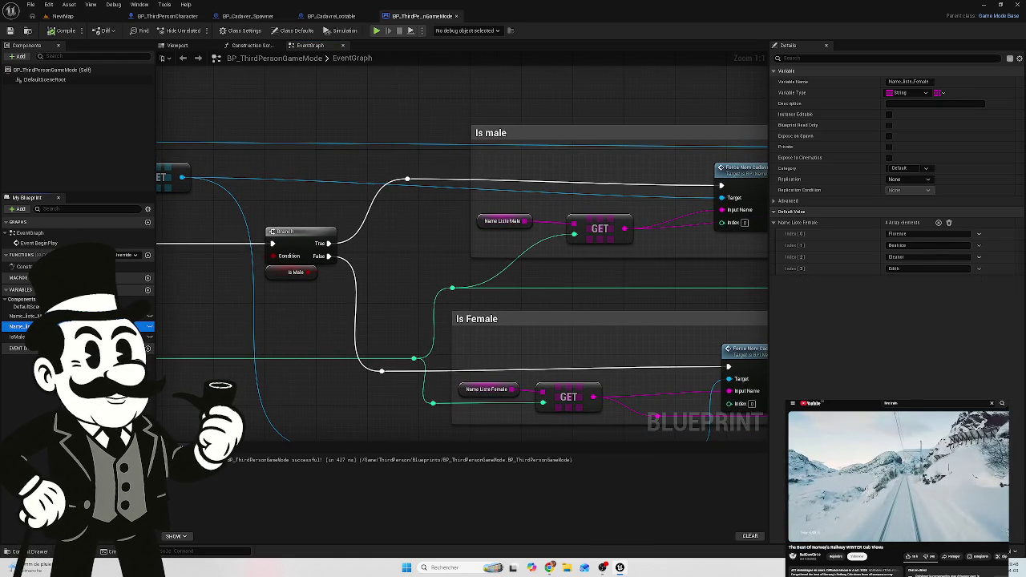
pyautogui.moveTo(253, 308)
pyautogui.mouseDown()
pyautogui.moveTo(284, 315)
pyautogui.moveTo(213, 341)
pyautogui.moveTo(150, 317)
pyautogui.moveTo(99, 317)
pyautogui.moveTo(258, 292)
pyautogui.moveTo(473, 316)
pyautogui.moveTo(424, 323)
pyautogui.moveTo(849, 353)
pyautogui.moveTo(788, 356)
pyautogui.moveTo(297, 304)
pyautogui.moveTo(348, 307)
pyautogui.moveTo(353, 353)
pyautogui.moveTo(382, 314)
pyautogui.moveTo(627, 363)
pyautogui.moveTo(964, 341)
pyautogui.moveTo(1004, 351)
pyautogui.mouseUp()
pyautogui.scroll(-1, 473, 316)
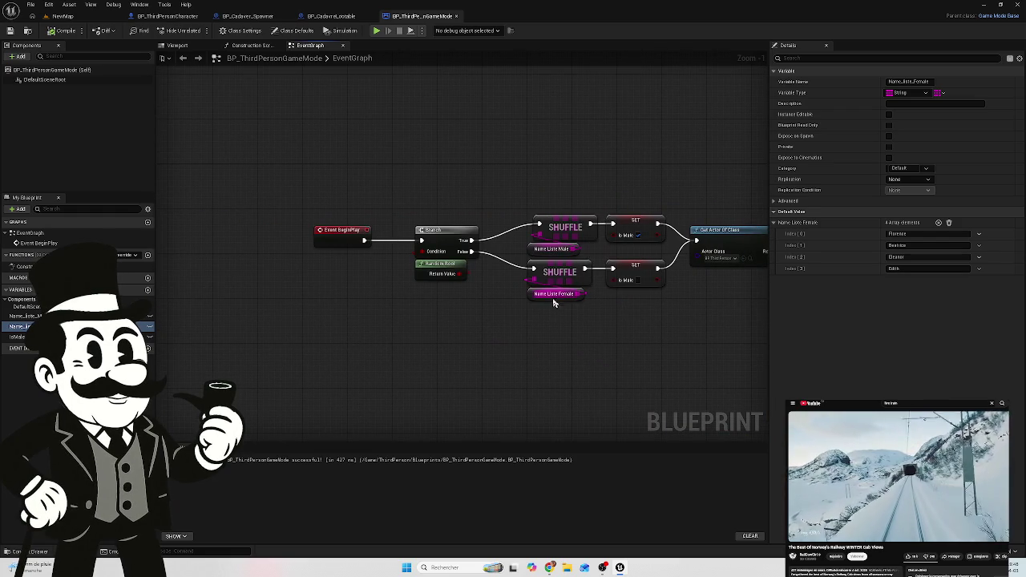
pyautogui.moveTo(582, 337); pyautogui.dragTo(524, 369)
pyautogui.scroll(1, 525, 369)
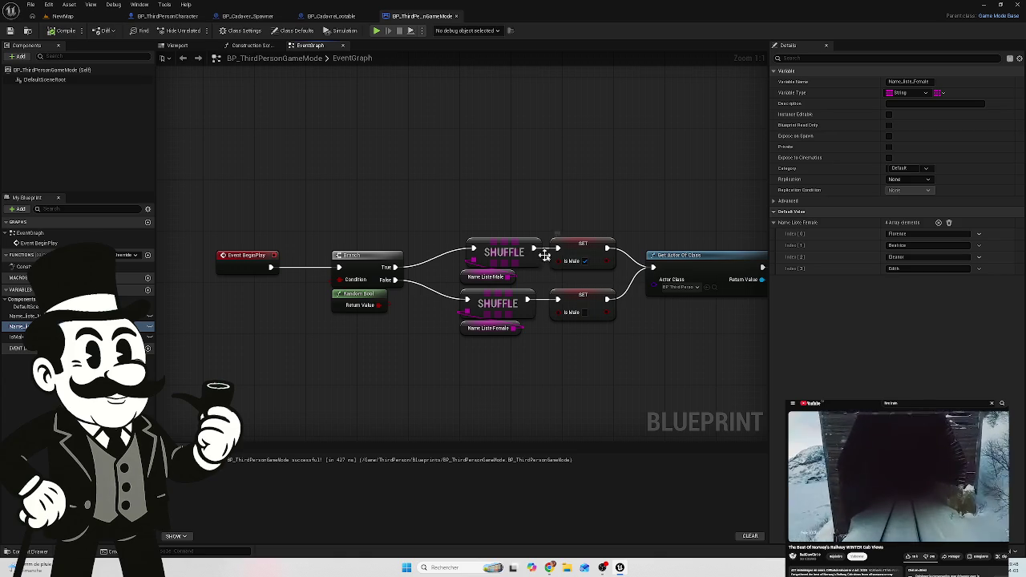
pyautogui.moveTo(672, 377)
pyautogui.mouseDown()
pyautogui.moveTo(531, 360)
pyautogui.moveTo(498, 373)
pyautogui.mouseUp()
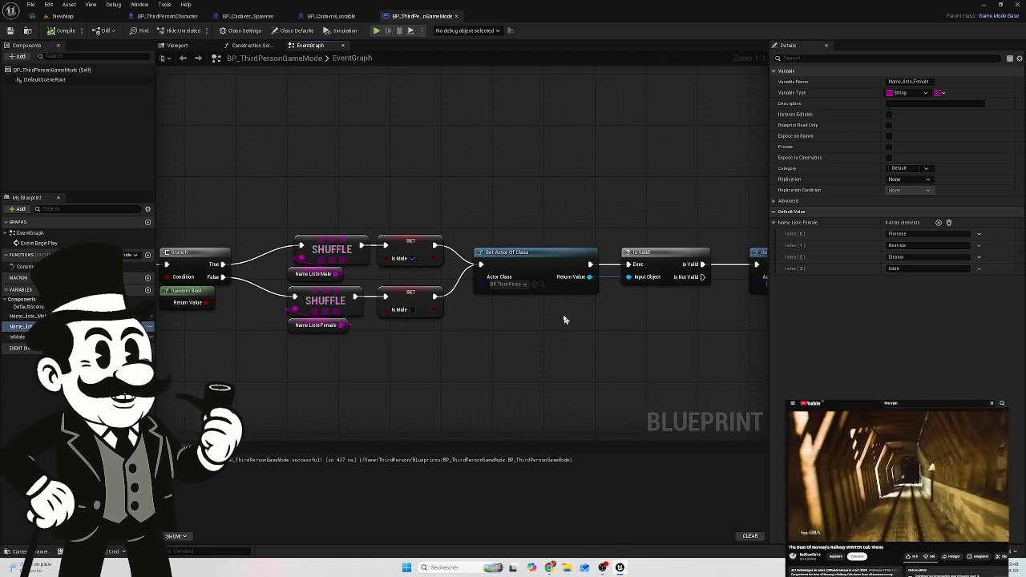
pyautogui.moveTo(564, 320); pyautogui.dragTo(491, 322)
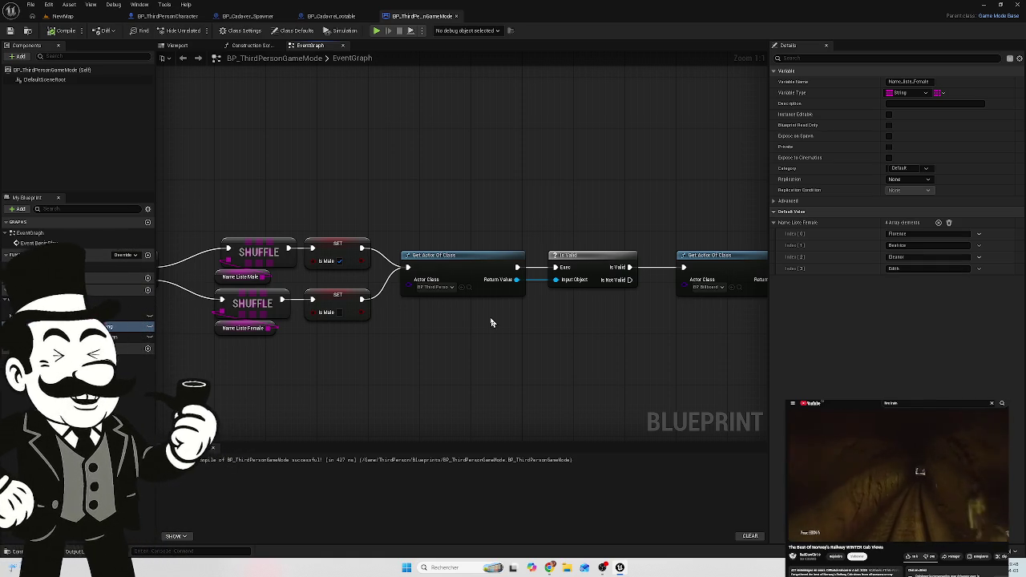
pyautogui.moveTo(603, 317); pyautogui.dragTo(475, 311)
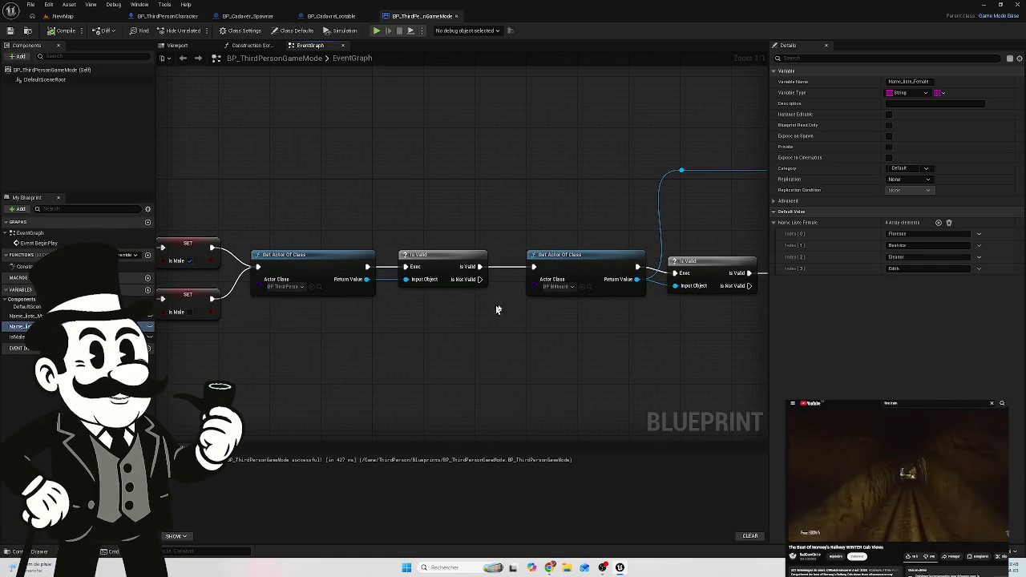
pyautogui.moveTo(547, 318); pyautogui.dragTo(401, 317)
pyautogui.moveTo(514, 316); pyautogui.dragTo(412, 315)
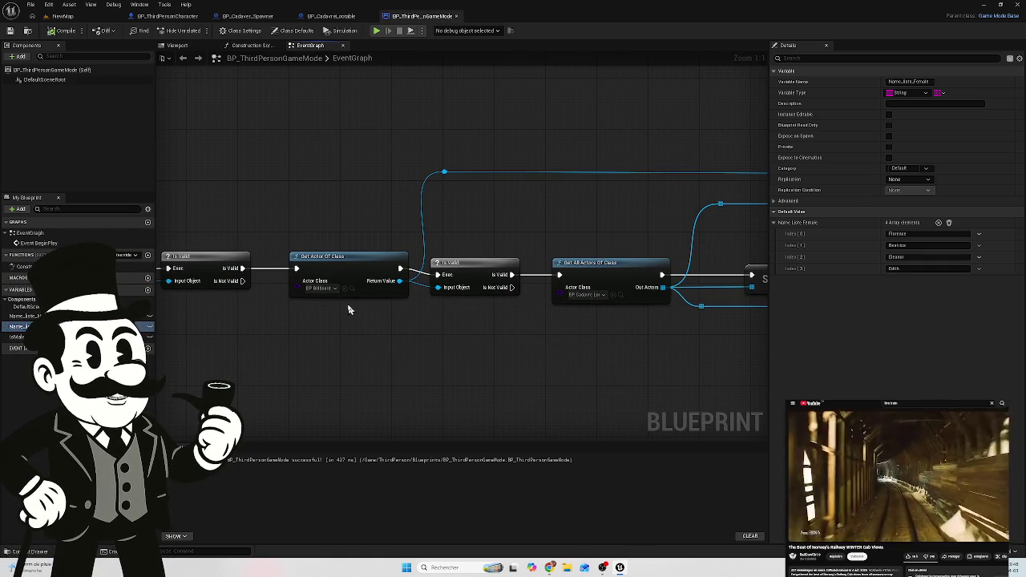
pyautogui.moveTo(501, 325)
pyautogui.mouseDown()
pyautogui.moveTo(425, 313)
pyautogui.moveTo(339, 323)
pyautogui.moveTo(332, 341)
pyautogui.mouseUp()
pyautogui.scroll(-3, 253, 337)
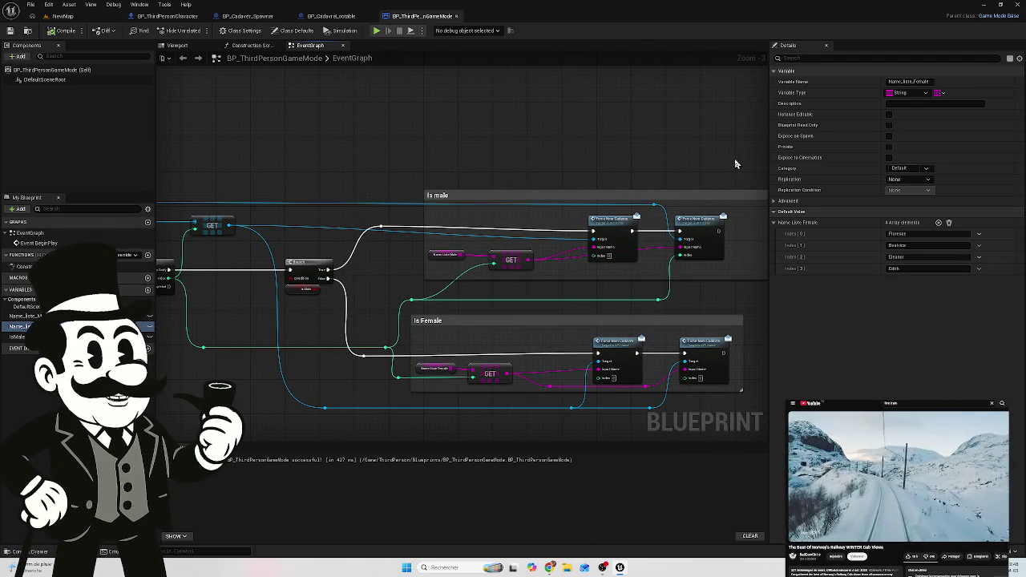
pyautogui.moveTo(270, 230)
pyautogui.mouseDown()
pyautogui.moveTo(421, 218)
pyautogui.moveTo(307, 211)
pyautogui.moveTo(314, 207)
pyautogui.mouseUp()
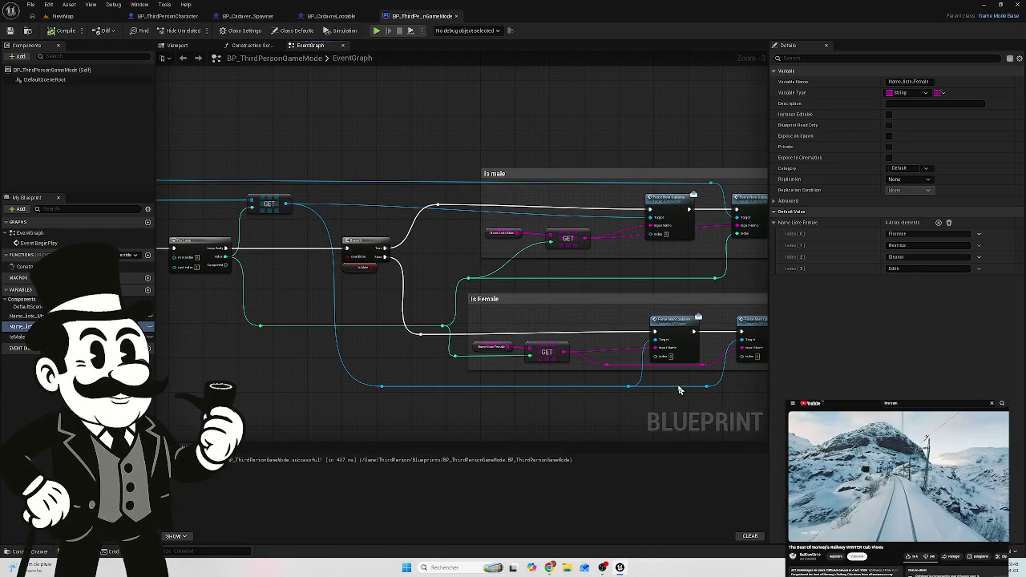
# Step: Delete a stray reroute point and break the extra wire into the Is Female Target
pyautogui.doubleClick(698, 384)
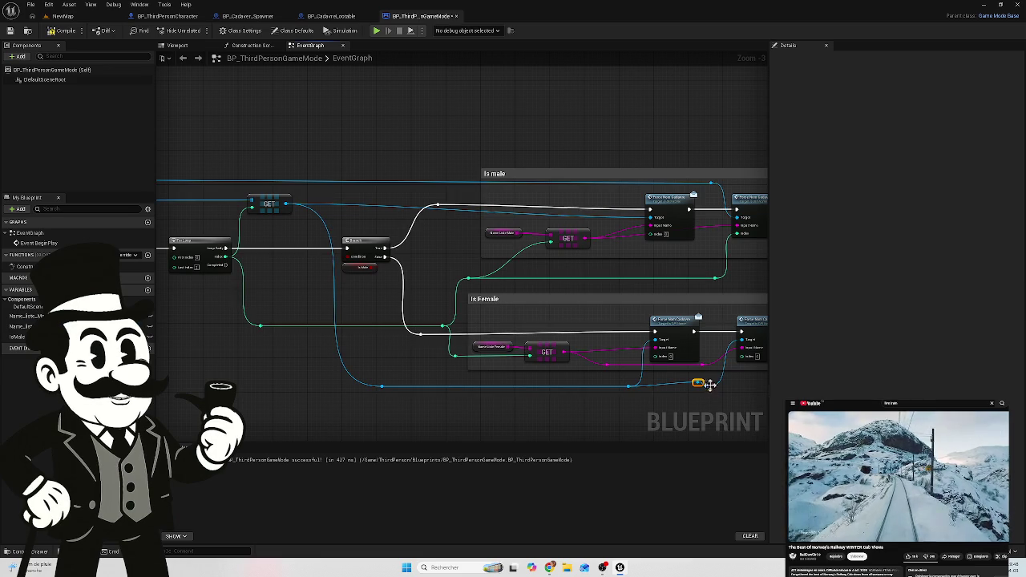
pyautogui.click(706, 391)
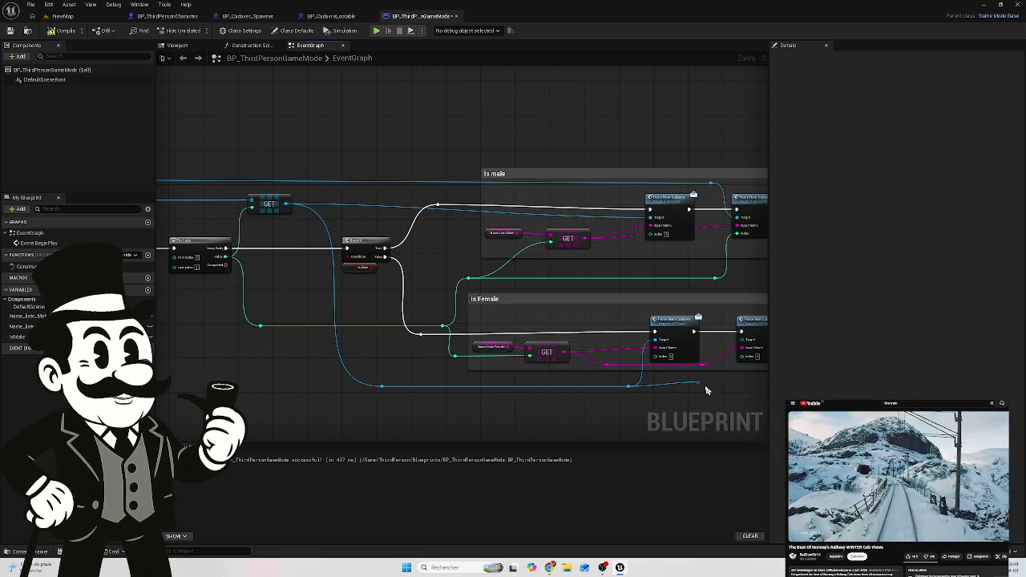
pyautogui.click(699, 385)
pyautogui.press('Delete')
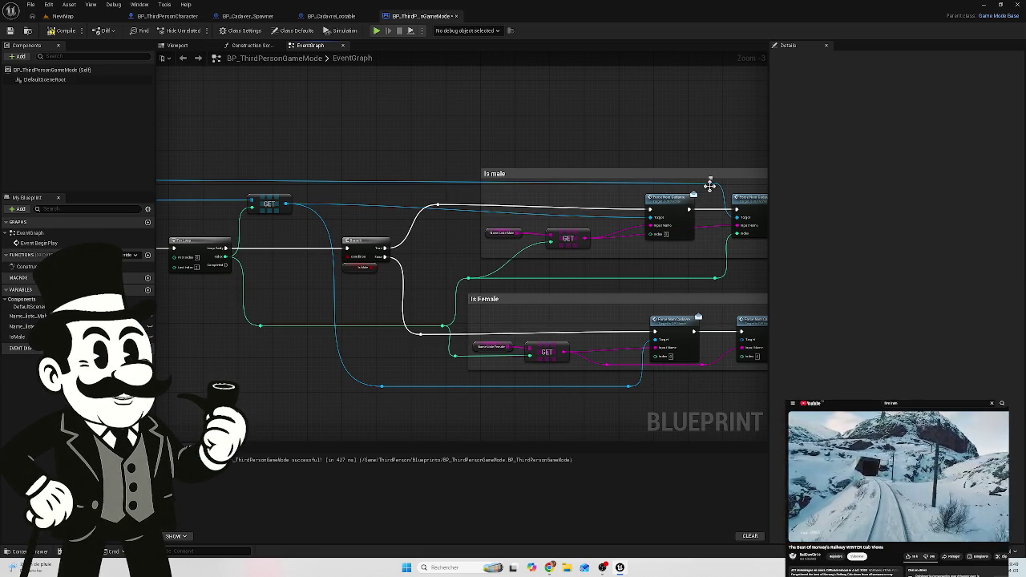
pyautogui.moveTo(709, 186); pyautogui.dragTo(728, 340)
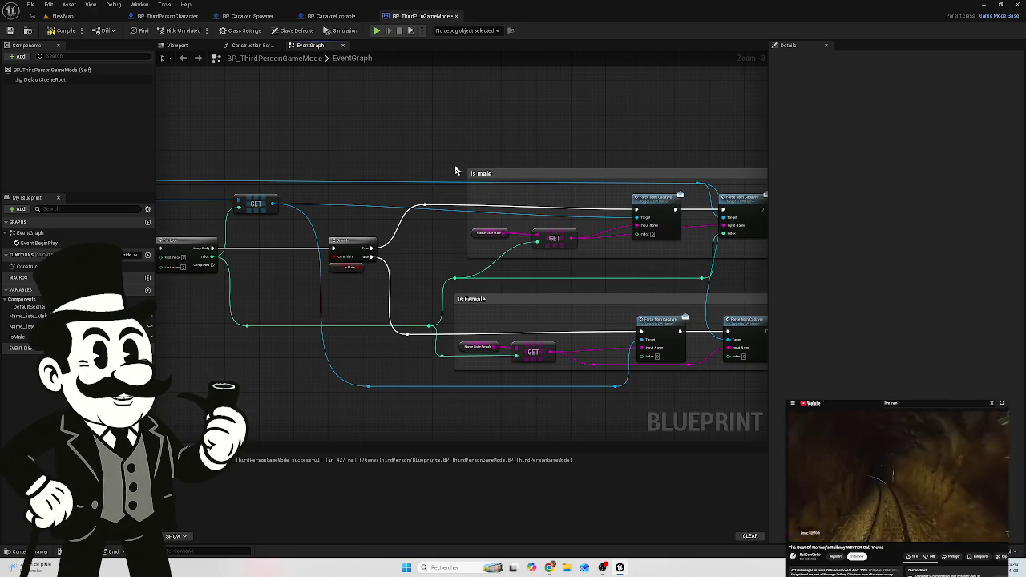
pyautogui.moveTo(730, 286)
pyautogui.mouseDown()
pyautogui.moveTo(614, 277)
pyautogui.moveTo(597, 288)
pyautogui.mouseUp()
pyautogui.keyDown('alt'); pyautogui.click(574, 329); pyautogui.keyUp('alt')
# Step: Add a reroute point on the diagonal wire and place it below the Is Female group
pyautogui.moveTo(419, 295)
pyautogui.mouseDown()
pyautogui.moveTo(662, 275)
pyautogui.moveTo(594, 263)
pyautogui.moveTo(765, 246)
pyautogui.moveTo(763, 272)
pyautogui.mouseUp()
pyautogui.moveTo(668, 179); pyautogui.dragTo(488, 209)
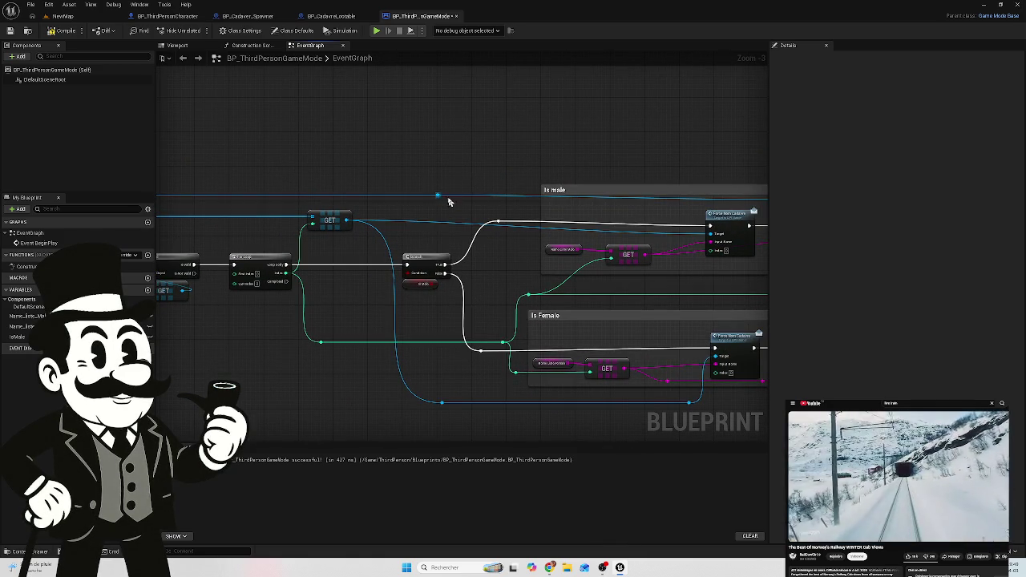
pyautogui.moveTo(437, 194)
pyautogui.mouseDown()
pyautogui.moveTo(424, 371)
pyautogui.moveTo(470, 416)
pyautogui.moveTo(485, 301)
pyautogui.moveTo(465, 389)
pyautogui.moveTo(626, 377)
pyautogui.moveTo(678, 241)
pyautogui.moveTo(518, 405)
pyautogui.moveTo(472, 419)
pyautogui.moveTo(491, 422)
pyautogui.moveTo(482, 426)
pyautogui.mouseUp()
pyautogui.click(473, 254)
pyautogui.moveTo(458, 218)
pyautogui.mouseDown()
pyautogui.moveTo(406, 178)
pyautogui.moveTo(500, 427)
pyautogui.moveTo(526, 408)
pyautogui.moveTo(729, 403)
pyautogui.moveTo(716, 339)
pyautogui.moveTo(698, 338)
pyautogui.moveTo(711, 339)
pyautogui.mouseUp()
pyautogui.doubleClick(418, 186)
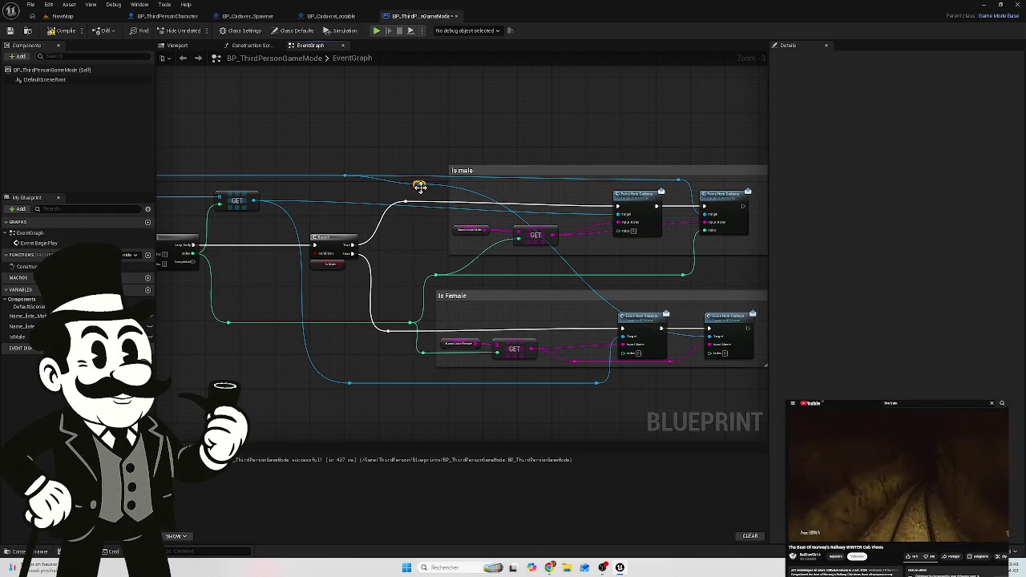
pyautogui.moveTo(424, 193)
pyautogui.mouseDown()
pyautogui.moveTo(526, 298)
pyautogui.moveTo(409, 401)
pyautogui.moveTo(376, 411)
pyautogui.moveTo(413, 405)
pyautogui.moveTo(433, 418)
pyautogui.moveTo(443, 417)
pyautogui.moveTo(437, 368)
pyautogui.moveTo(534, 69)
pyautogui.moveTo(732, 131)
pyautogui.moveTo(675, 157)
pyautogui.moveTo(648, 151)
pyautogui.moveTo(594, 434)
pyautogui.moveTo(642, 390)
pyautogui.moveTo(685, 389)
pyautogui.mouseUp()
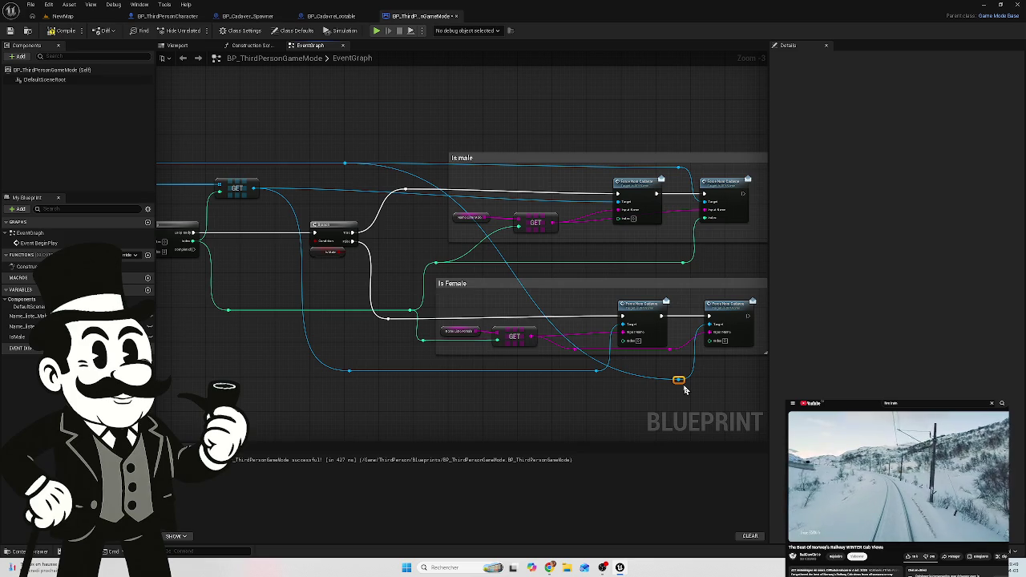
# Step: Add a second reroute point beside the first and shift the upper reroute point left
pyautogui.doubleClick(510, 269)
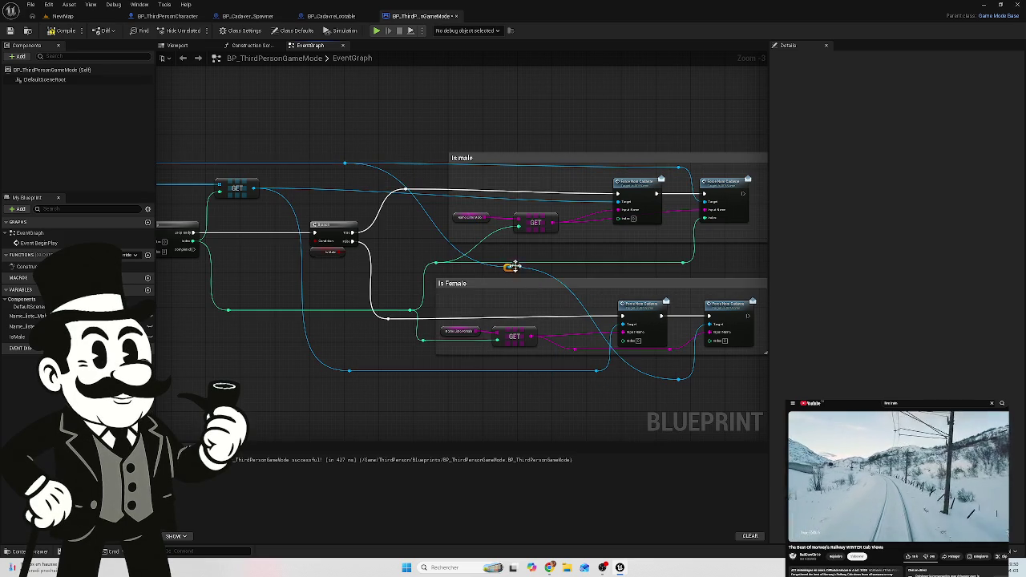
pyautogui.moveTo(515, 277)
pyautogui.mouseDown()
pyautogui.moveTo(449, 415)
pyautogui.moveTo(461, 383)
pyautogui.moveTo(337, 391)
pyautogui.mouseUp()
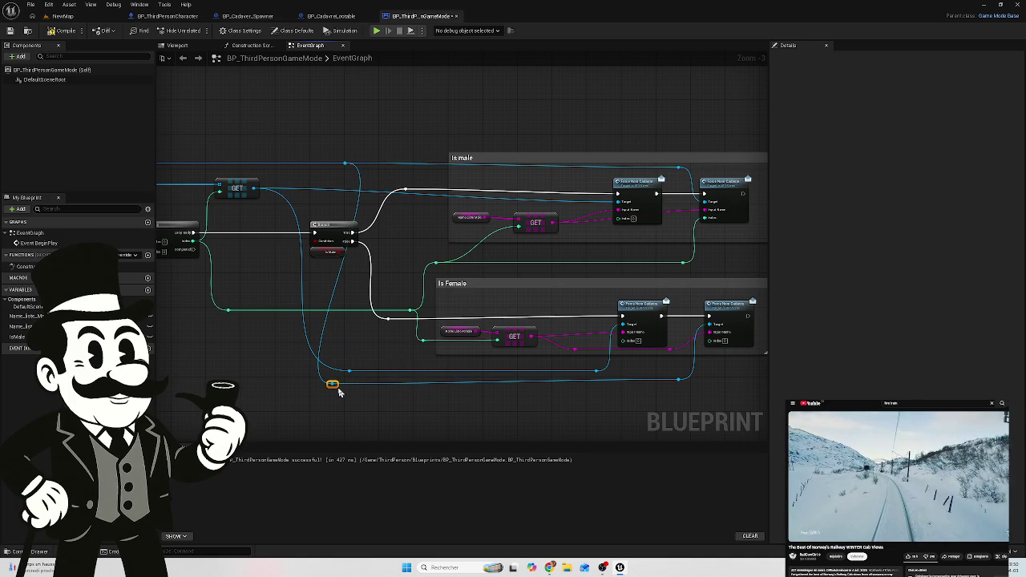
pyautogui.click(346, 164)
pyautogui.moveTo(346, 172)
pyautogui.mouseDown()
pyautogui.moveTo(300, 161)
pyautogui.moveTo(238, 172)
pyautogui.mouseUp()
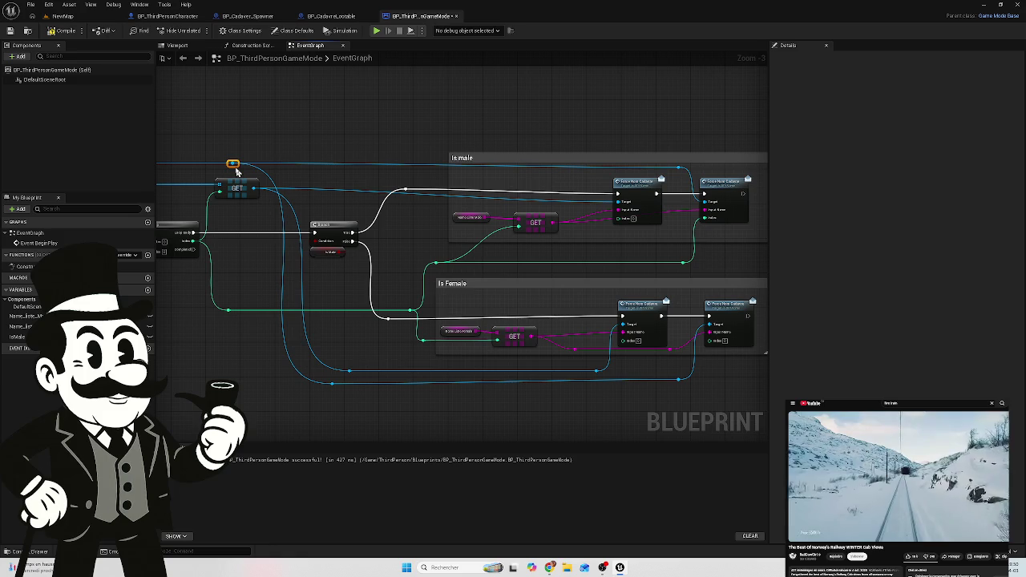
pyautogui.moveTo(311, 173)
pyautogui.mouseDown()
pyautogui.moveTo(377, 169)
pyautogui.moveTo(348, 219)
pyautogui.moveTo(369, 220)
pyautogui.moveTo(310, 217)
pyautogui.moveTo(517, 210)
pyautogui.moveTo(291, 210)
pyautogui.moveTo(563, 215)
pyautogui.moveTo(351, 200)
pyautogui.moveTo(572, 206)
pyautogui.mouseUp()
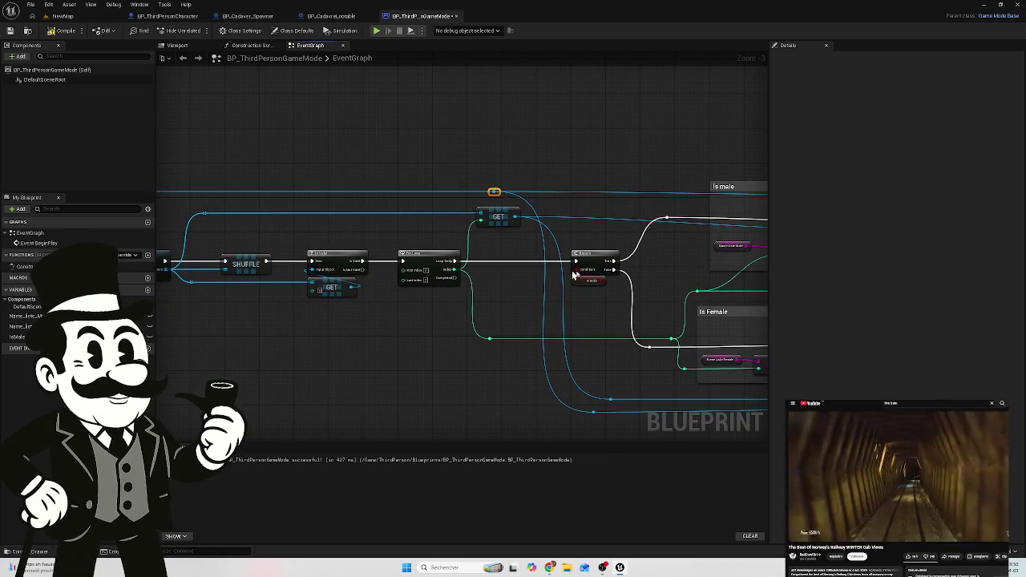
pyautogui.moveTo(695, 263)
pyautogui.mouseDown()
pyautogui.moveTo(473, 200)
pyautogui.moveTo(422, 192)
pyautogui.moveTo(371, 209)
pyautogui.mouseUp()
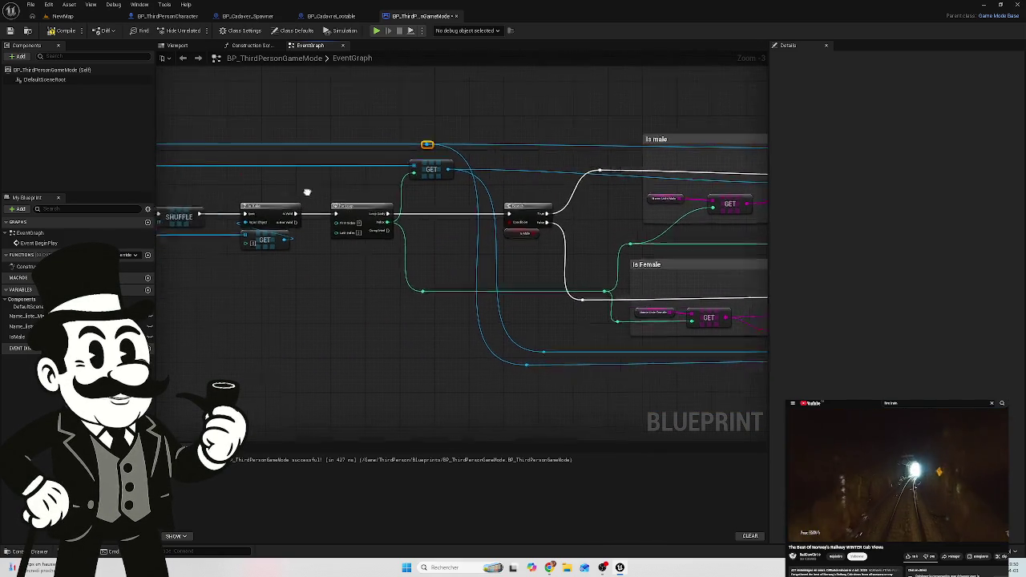
pyautogui.scroll(3, 275, 197)
pyautogui.scroll(2, 318, 250)
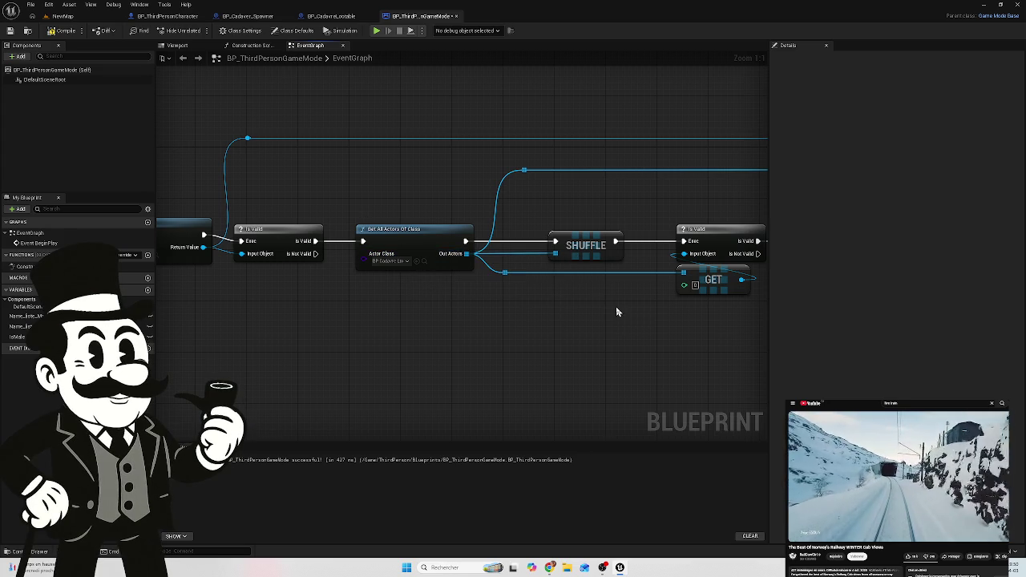
pyautogui.moveTo(617, 310); pyautogui.dragTo(494, 317)
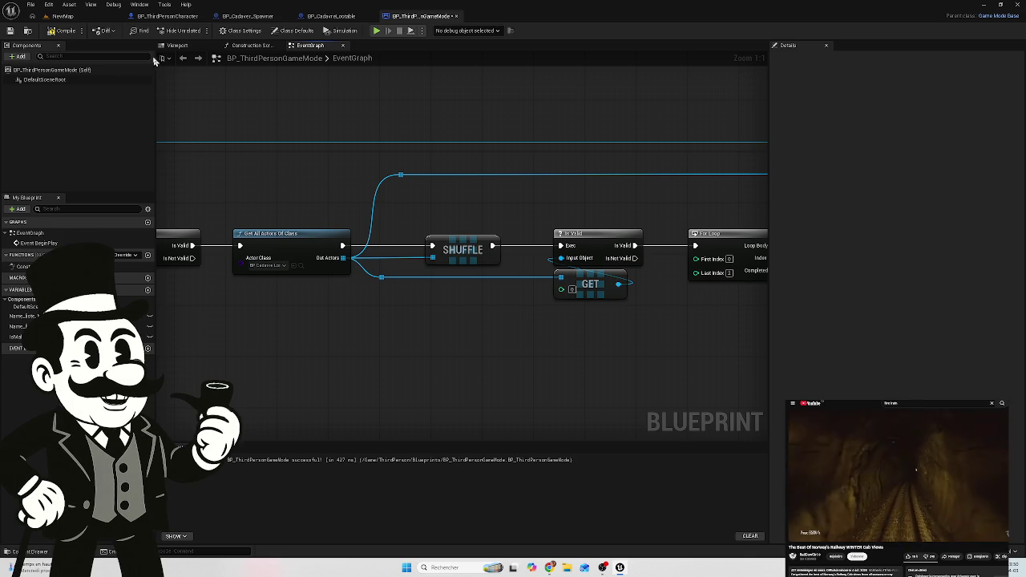
pyautogui.click(64, 16)
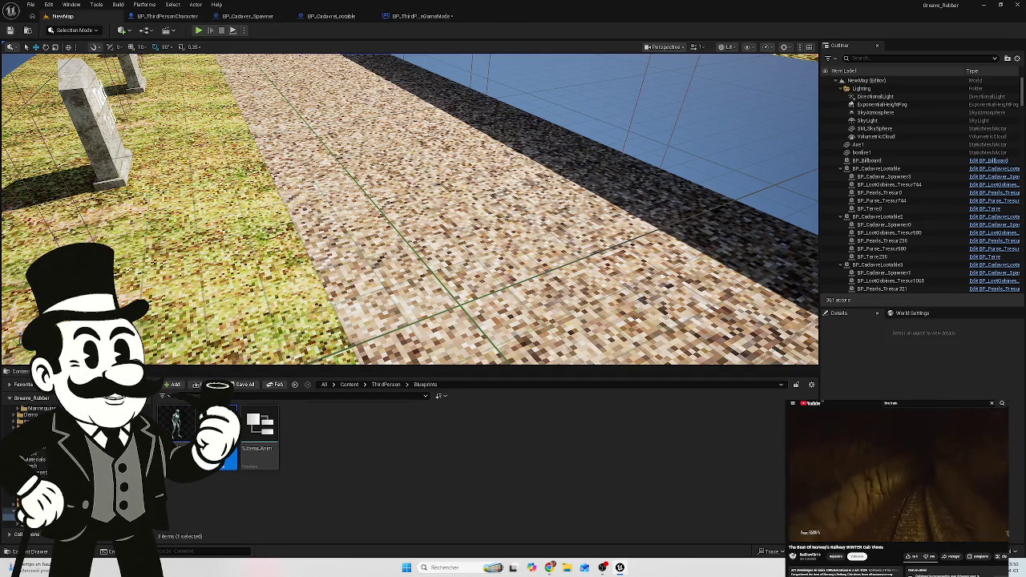
# Step: Save the game mode blueprint and play-test, checking the names on the wooden billboard
pyautogui.hotkey('ctrl', 'shift', 's')
pyautogui.click(582, 374)
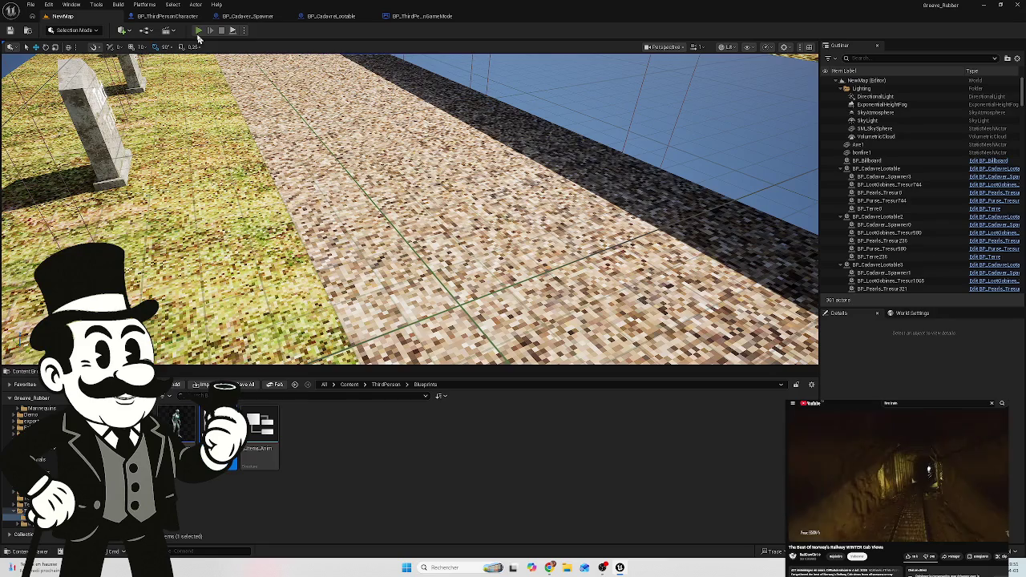
pyautogui.hotkey('alt', 'p')
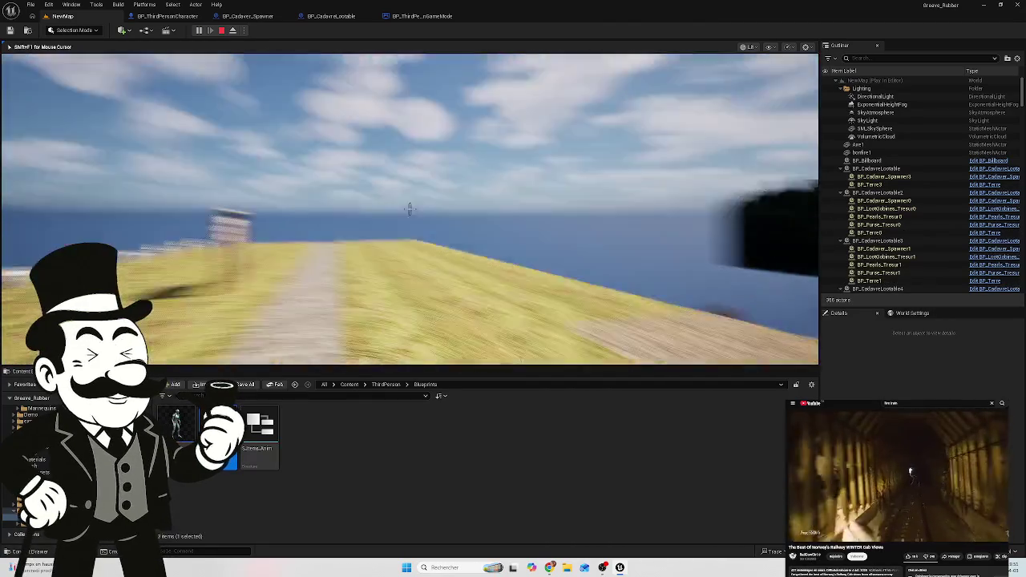
pyautogui.press('w')
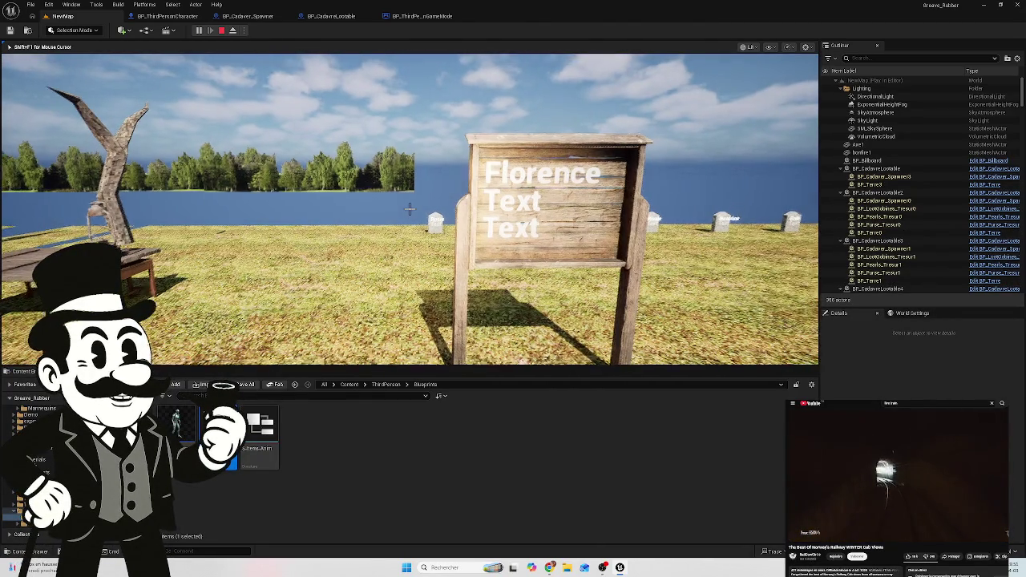
pyautogui.press('s')
pyautogui.press('w')
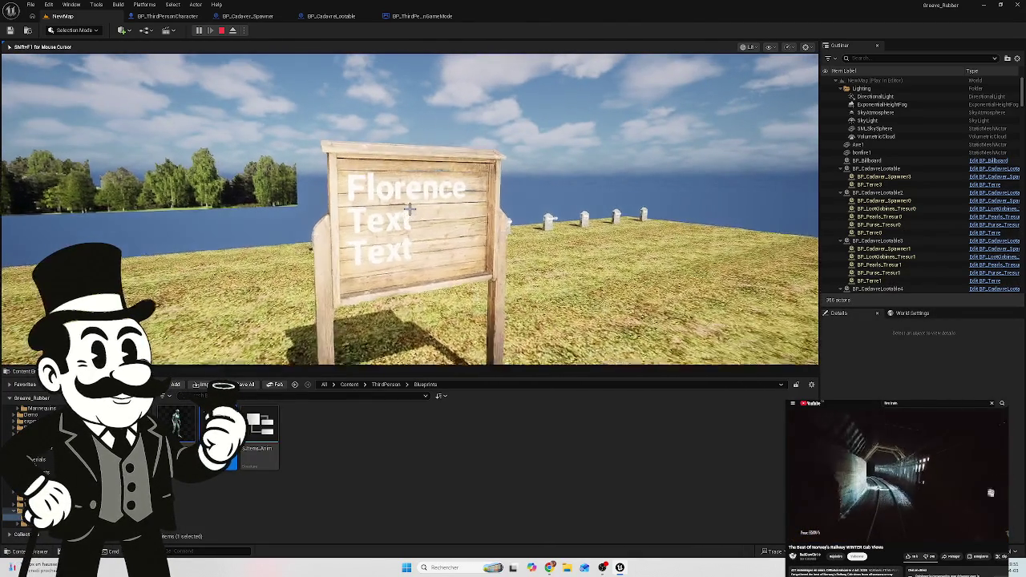
pyautogui.press('s')
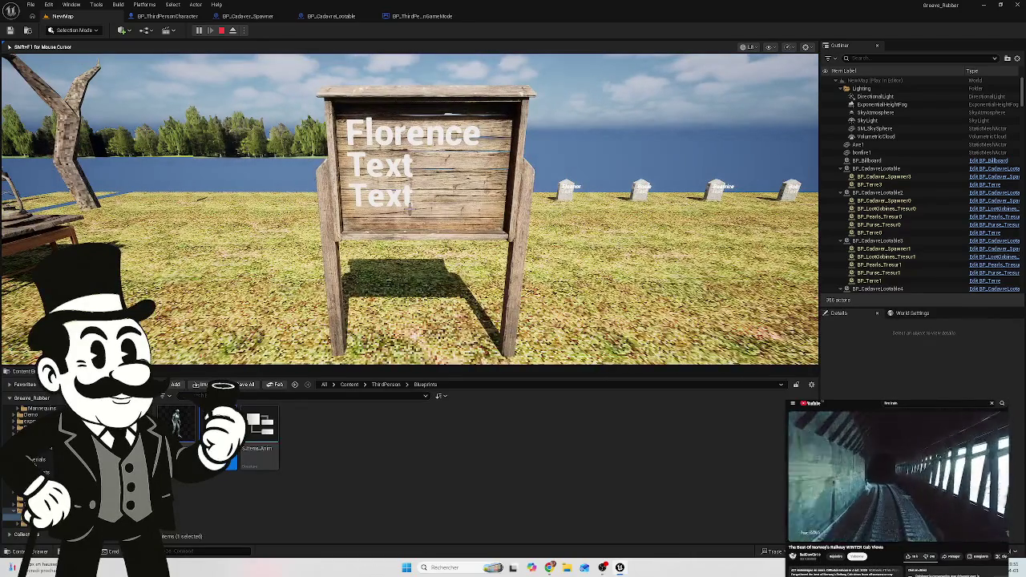
pyautogui.press('w')
pyautogui.press('w')
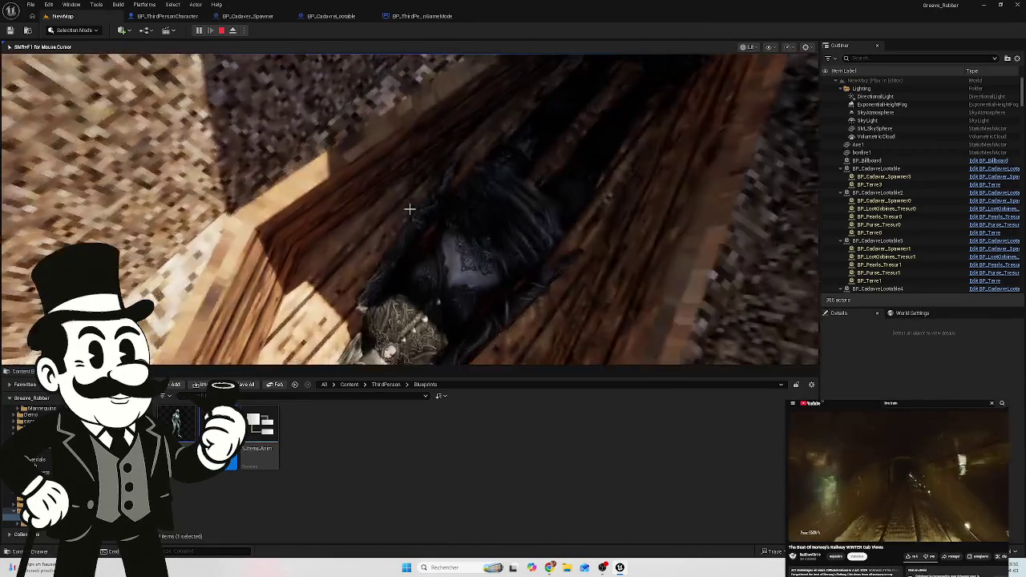
# Step: Walk past the coffin to the graves, end the play session, and return to BP_Cadaver_Spawner
pyautogui.press('w')
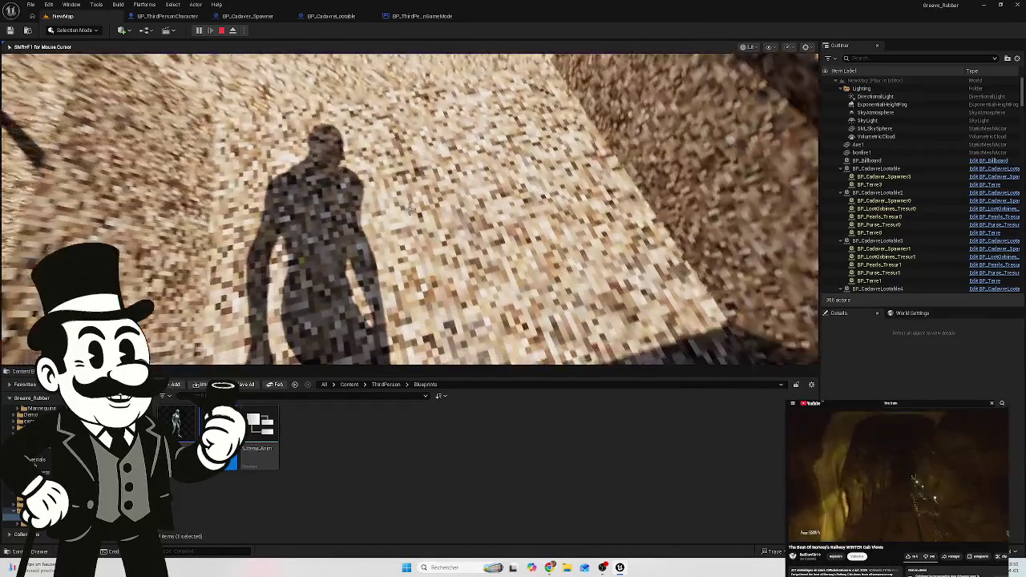
pyautogui.press('e')
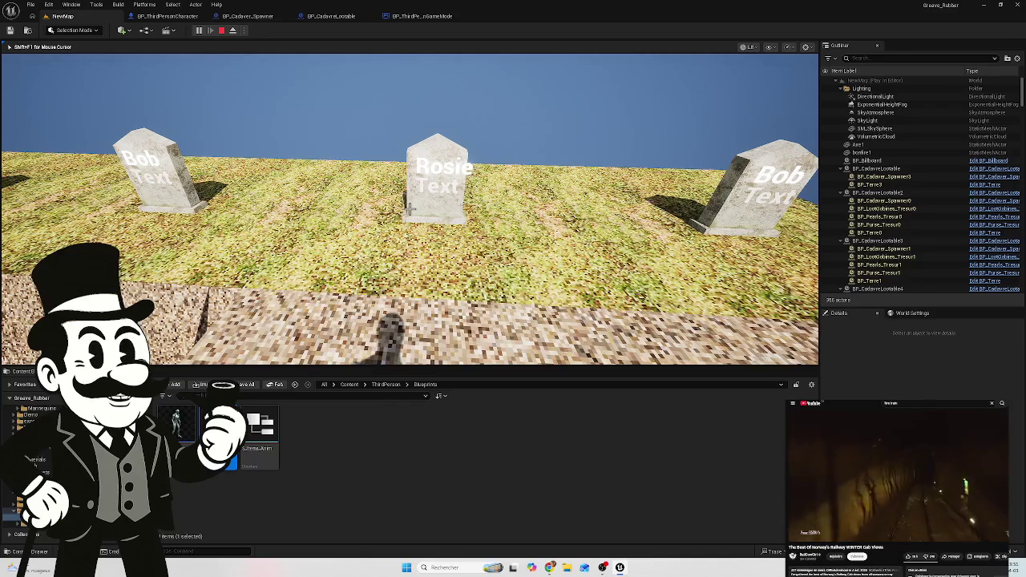
pyautogui.hotkey('shift', 'F1')
pyautogui.click(150, 17)
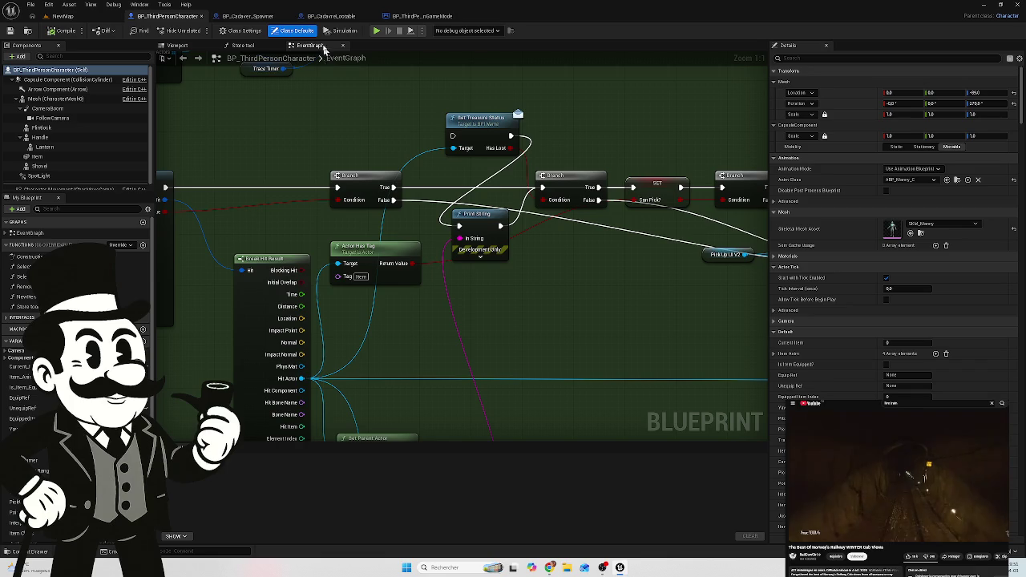
pyautogui.click(241, 16)
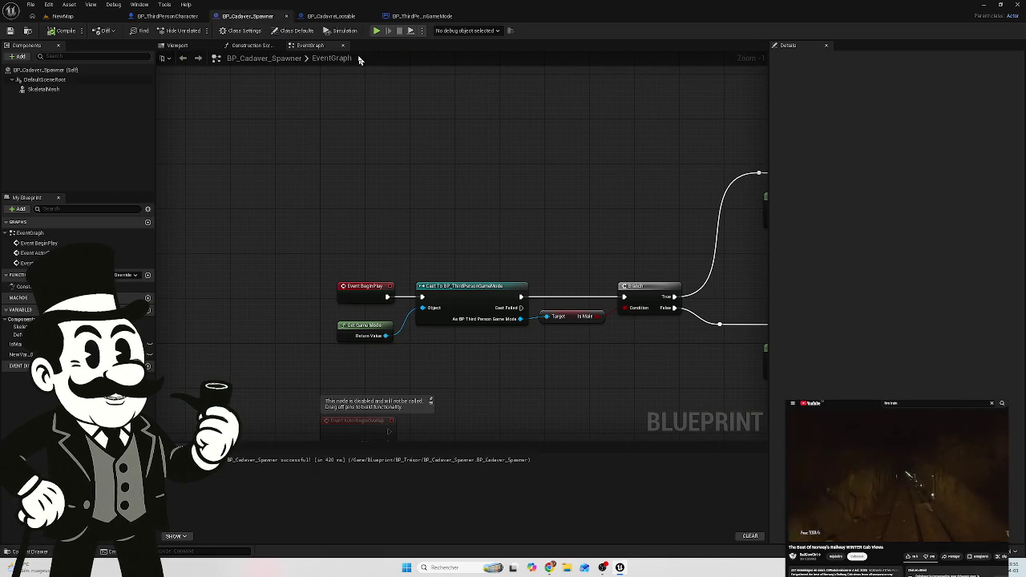
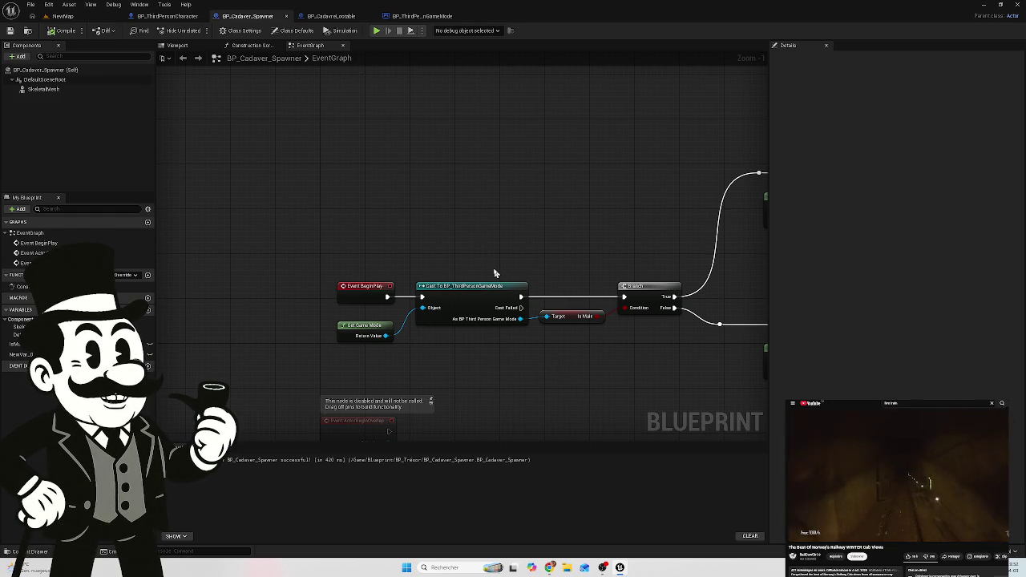
# Step: Open the ABP_Manny animation Blueprint from Mannequins/Animations in the Content Drawer
pyautogui.click(30, 551)
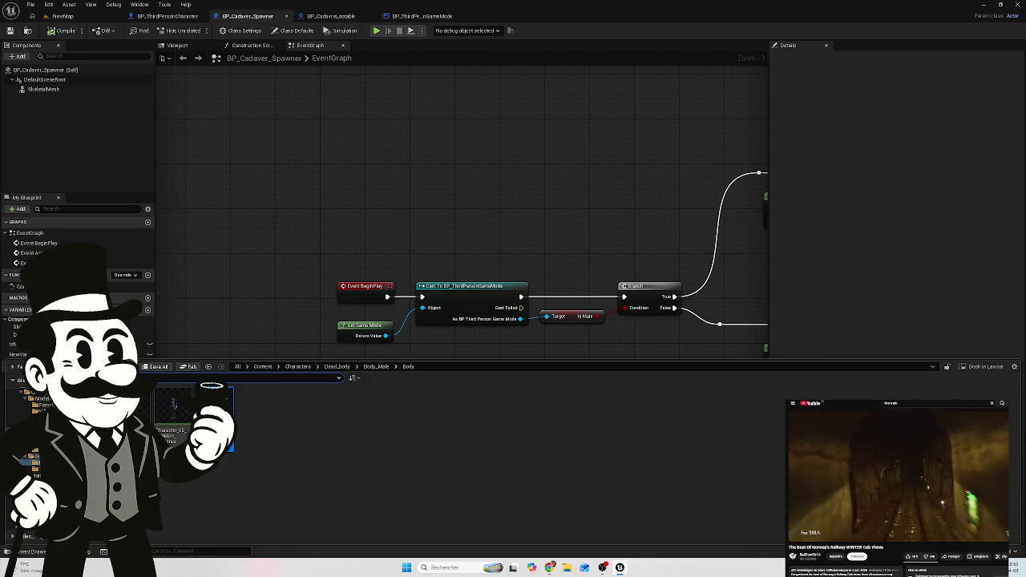
pyautogui.hotkey('alt', 'Left')
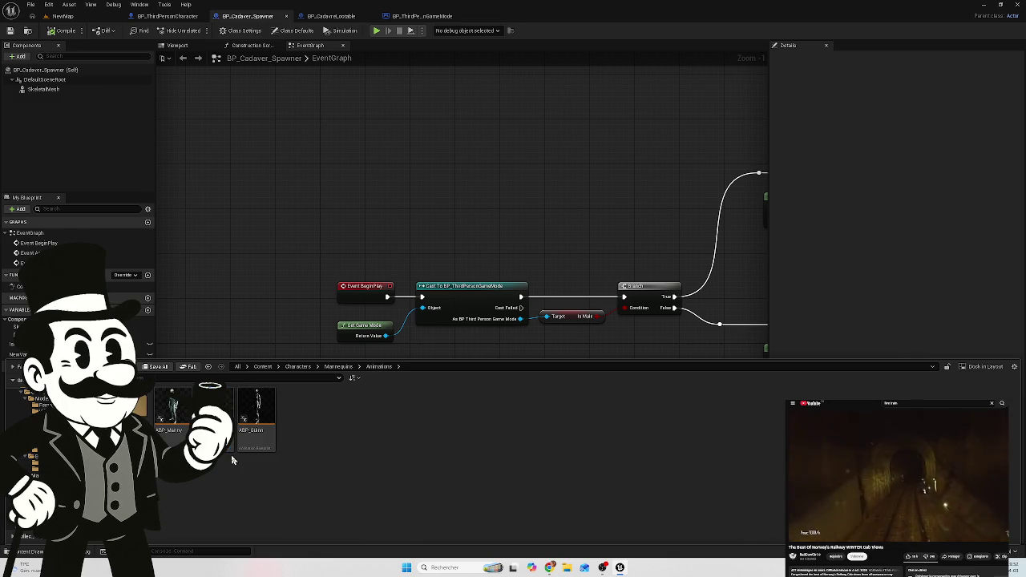
pyautogui.click(173, 409)
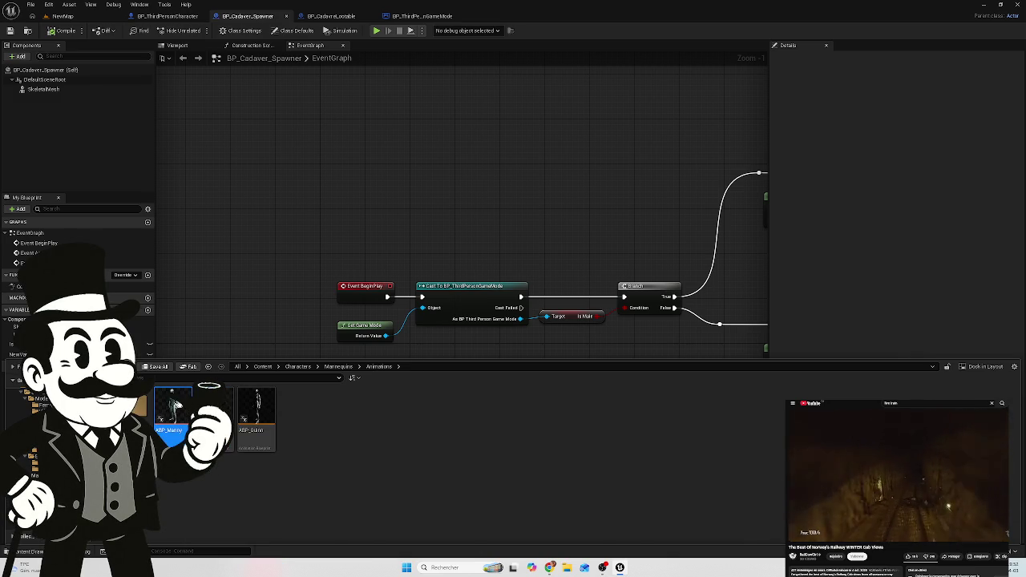
pyautogui.doubleClick(172, 409)
# Step: Inspect ABP_Manny's owning-actor cast in its EventGraph, then return to BP_Cadaver_Spawner
pyautogui.moveTo(349, 242)
pyautogui.mouseDown()
pyautogui.moveTo(458, 267)
pyautogui.moveTo(446, 273)
pyautogui.mouseUp()
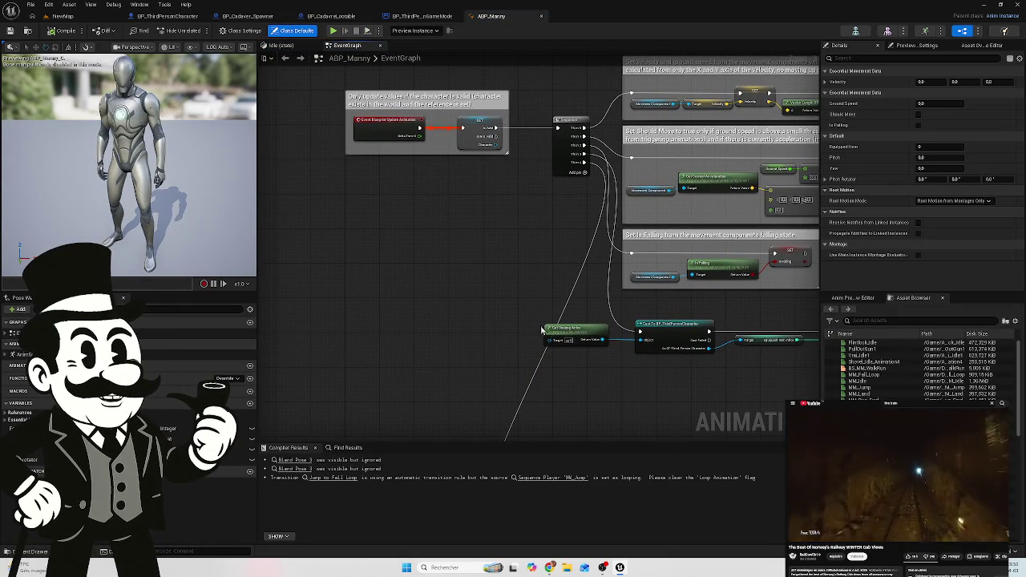
pyautogui.scroll(3, 582, 377)
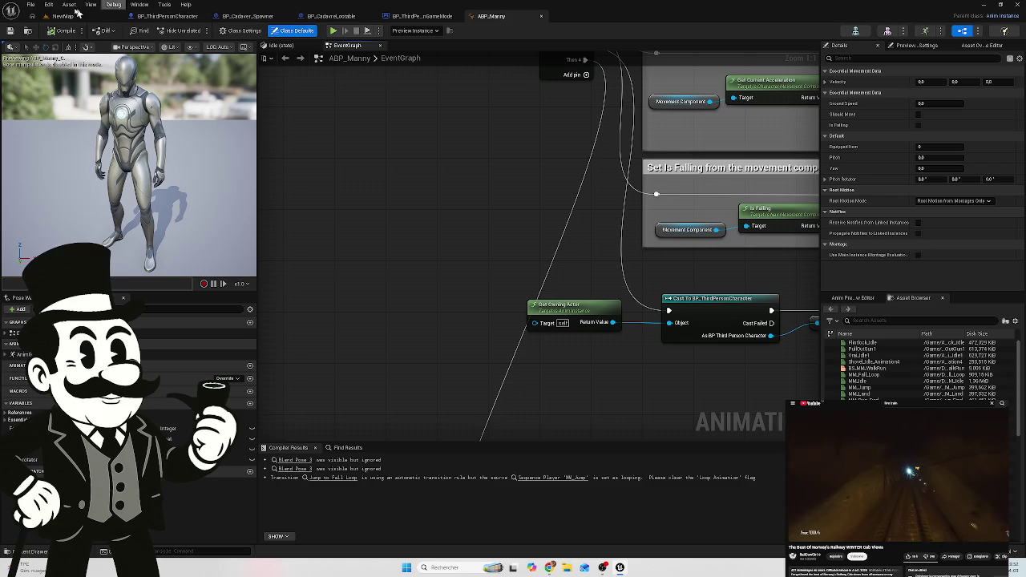
pyautogui.click(181, 17)
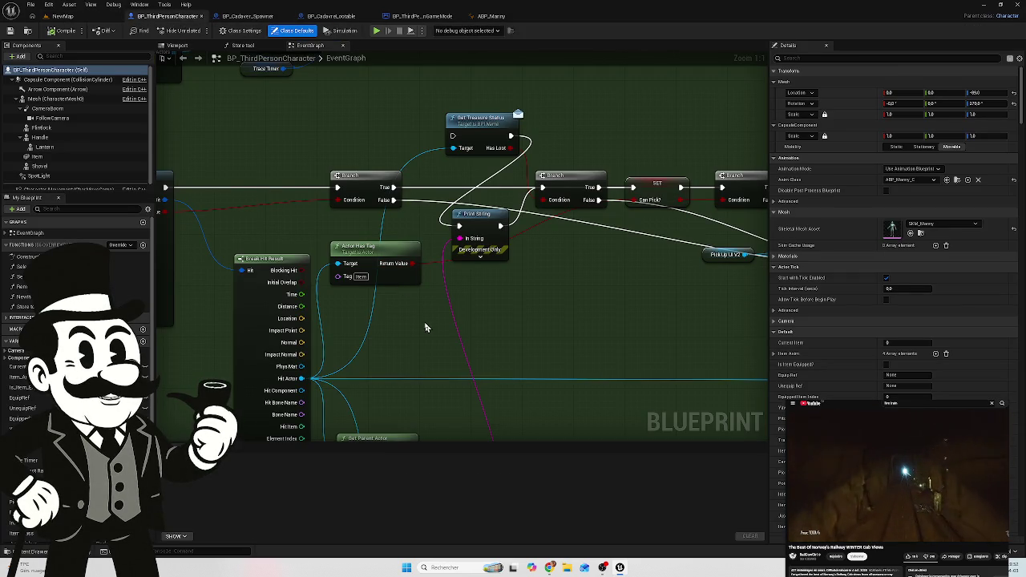
pyautogui.click(233, 19)
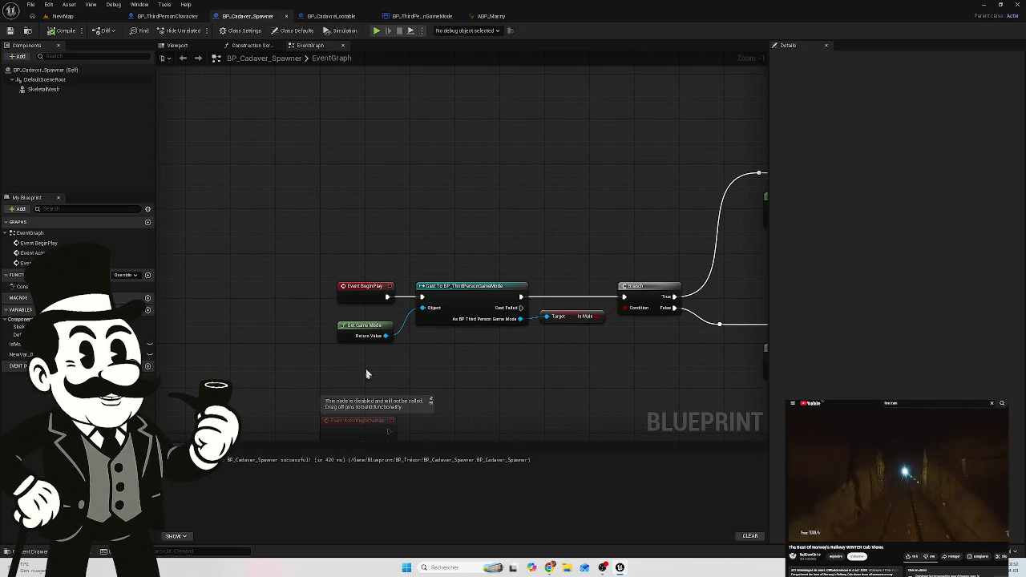
pyautogui.rightClick(346, 359)
pyautogui.write('get al')
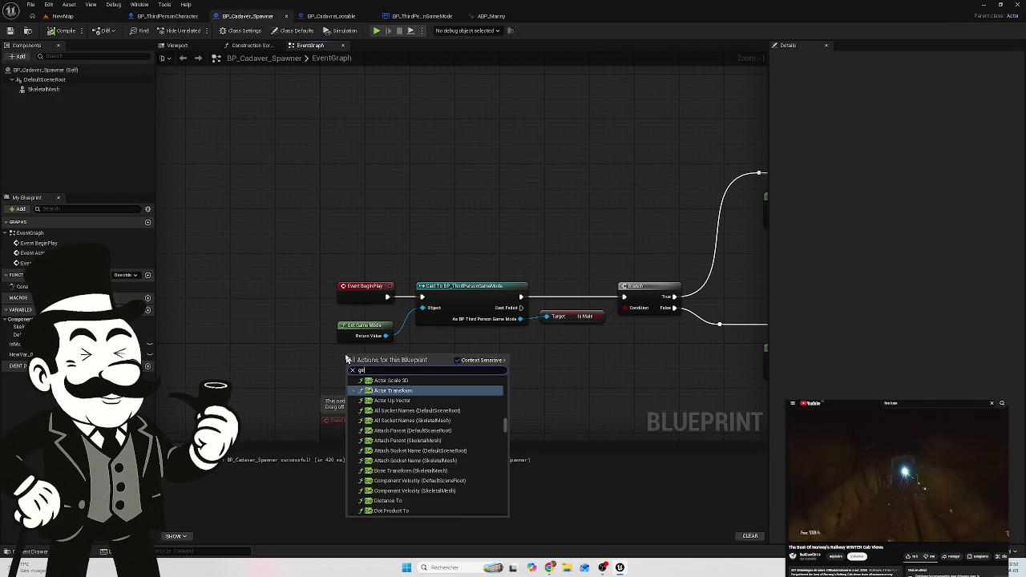
pyautogui.press('BackSpace')
pyautogui.press('BackSpace')
pyautogui.write('ow')
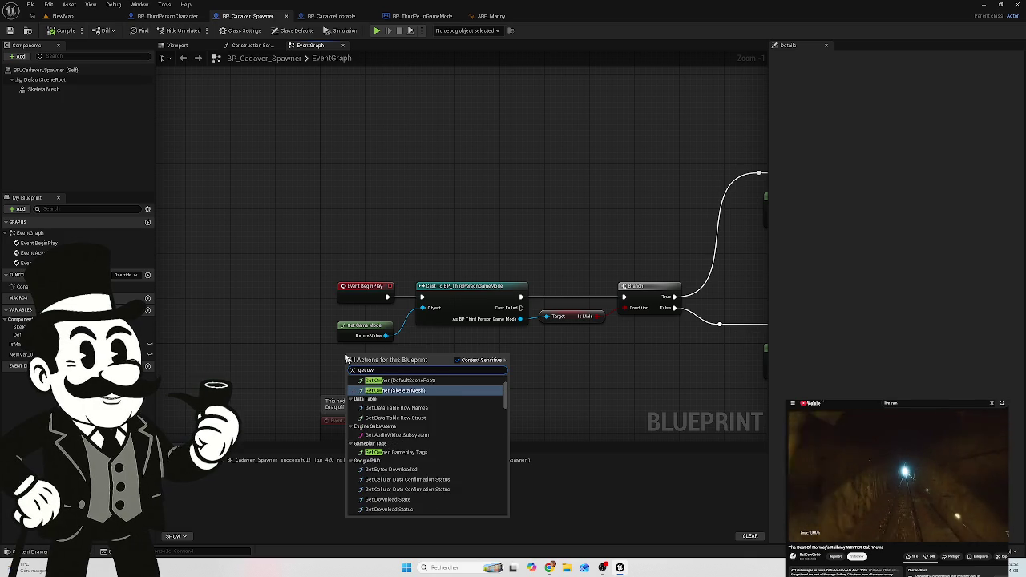
pyautogui.write('n')
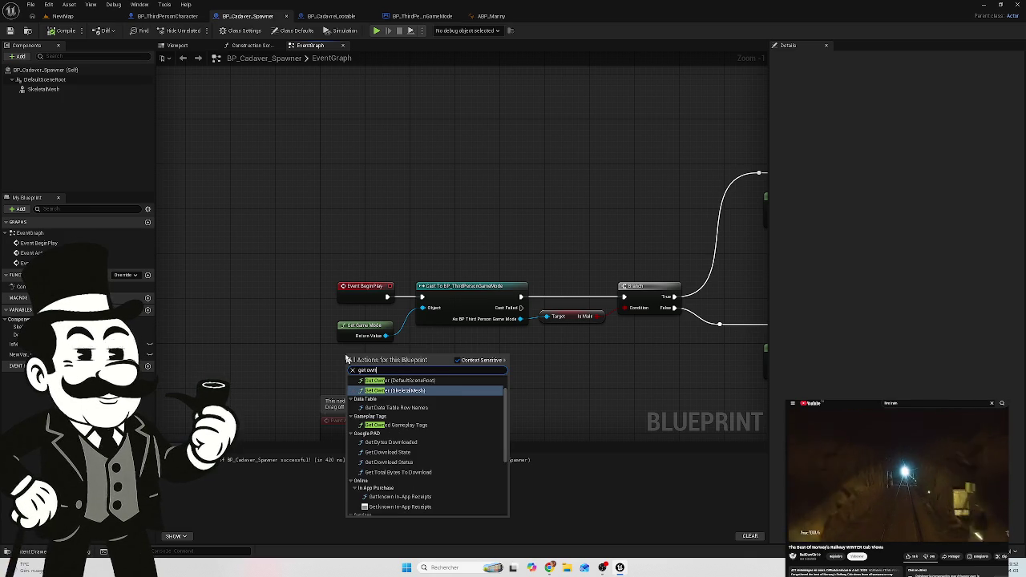
pyautogui.write('e')
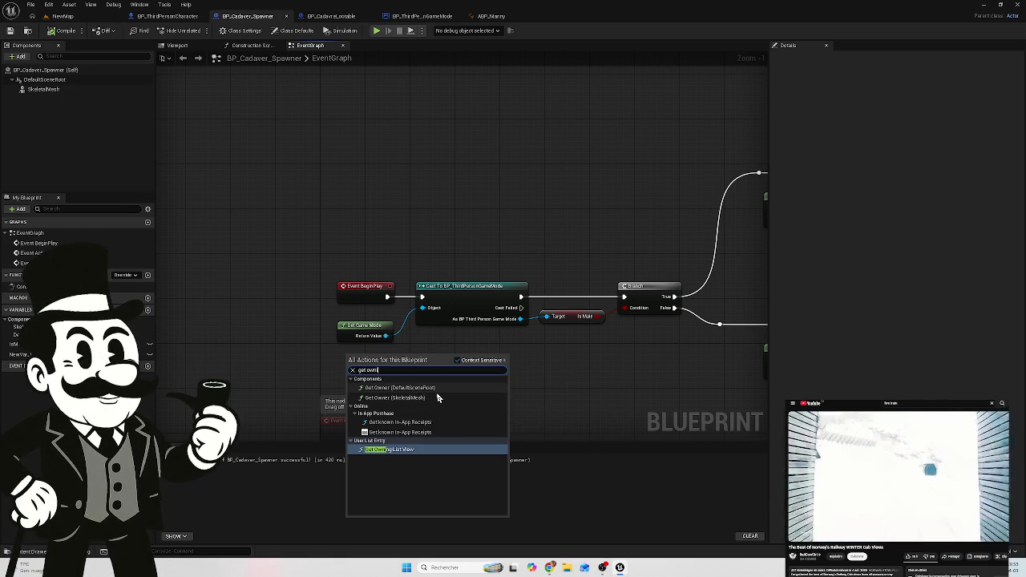
pyautogui.press('BackSpace')
pyautogui.press('BackSpace')
pyautogui.press('BackSpace')
pyautogui.press('BackSpace')
pyautogui.press('BackSpace')
pyautogui.press('BackSpace')
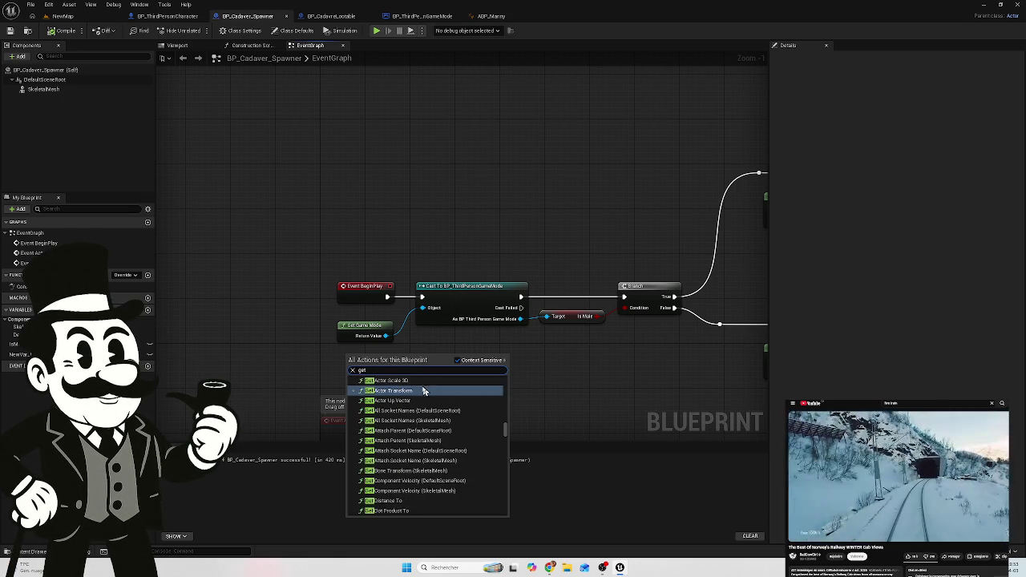
pyautogui.write('actor')
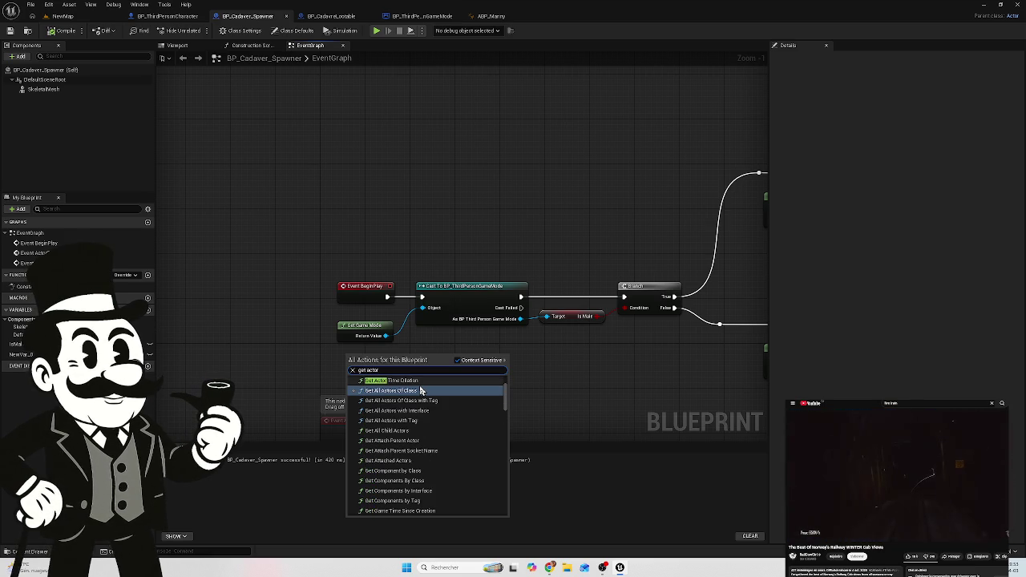
pyautogui.scroll(3, 414, 424)
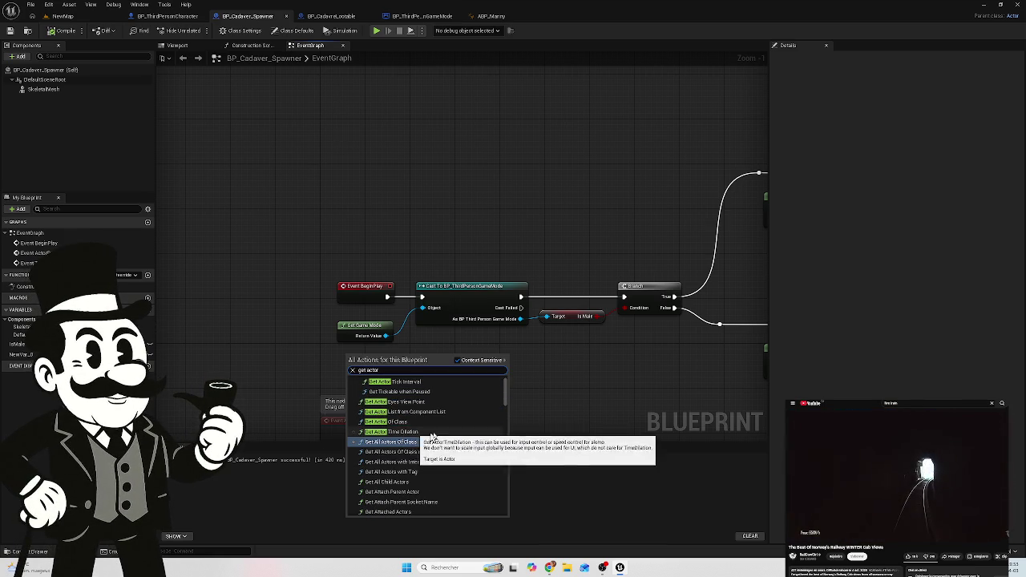
pyautogui.click(409, 423)
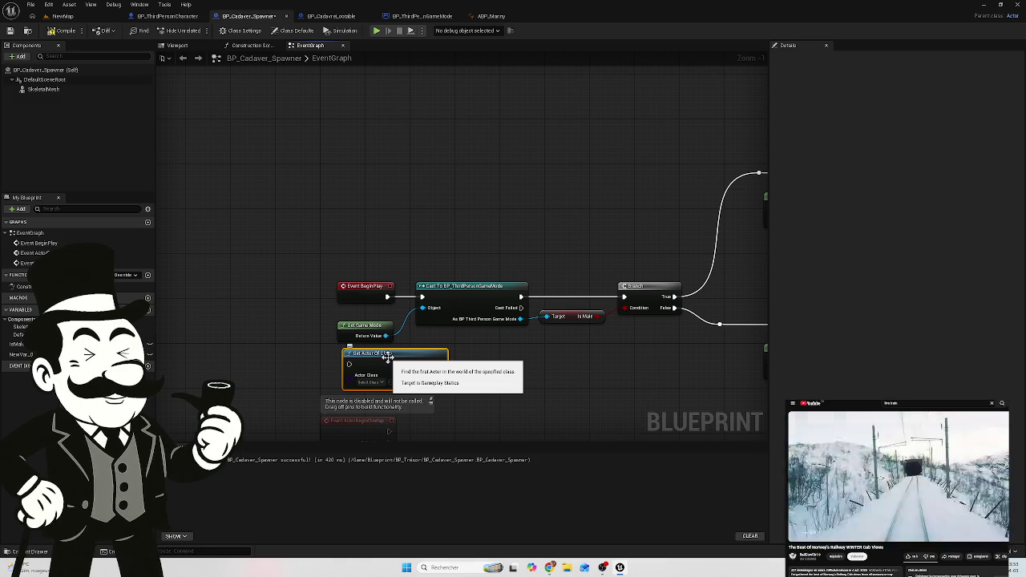
pyautogui.press('Delete')
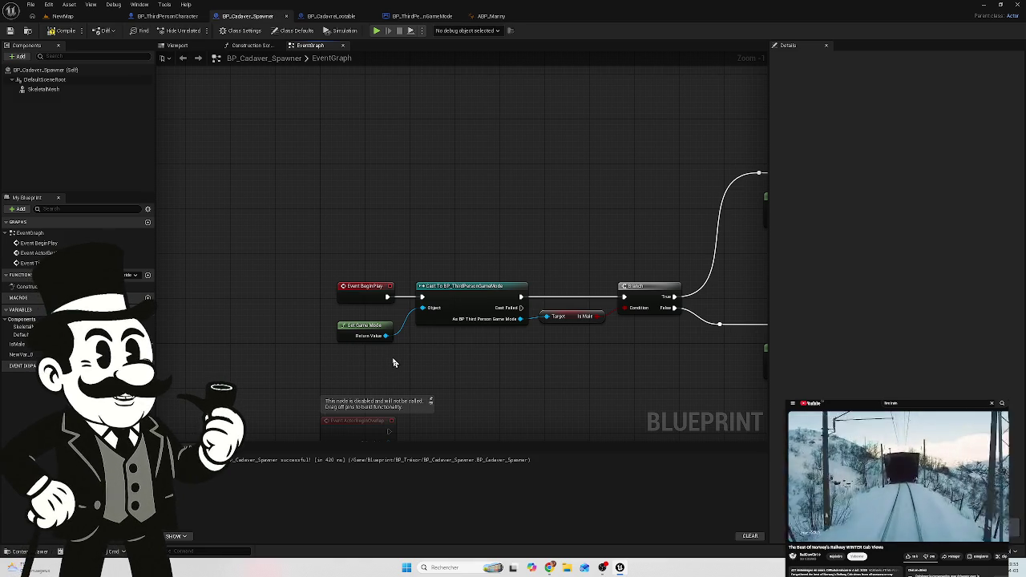
pyautogui.click(332, 14)
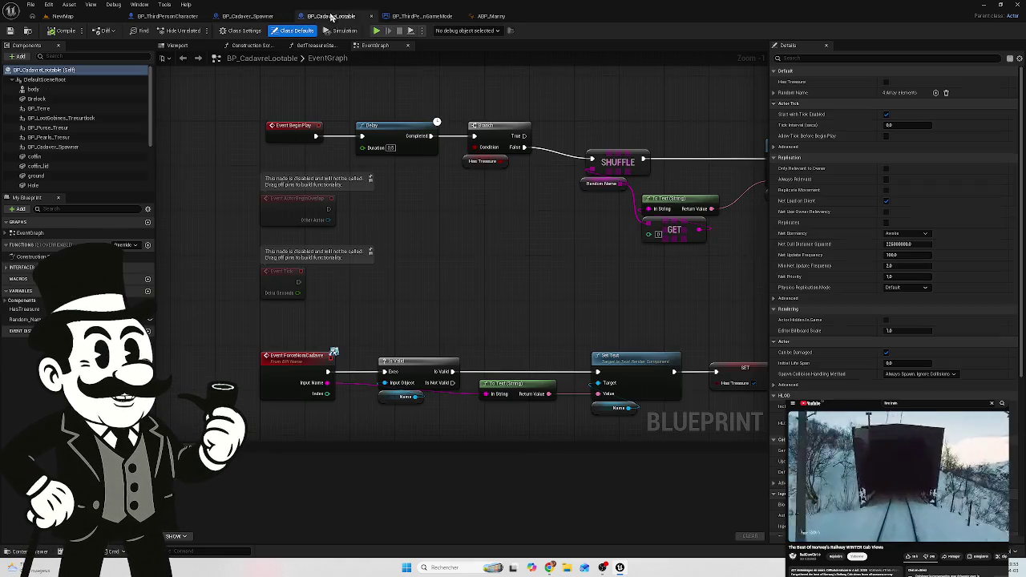
pyautogui.click(422, 16)
pyautogui.click(490, 16)
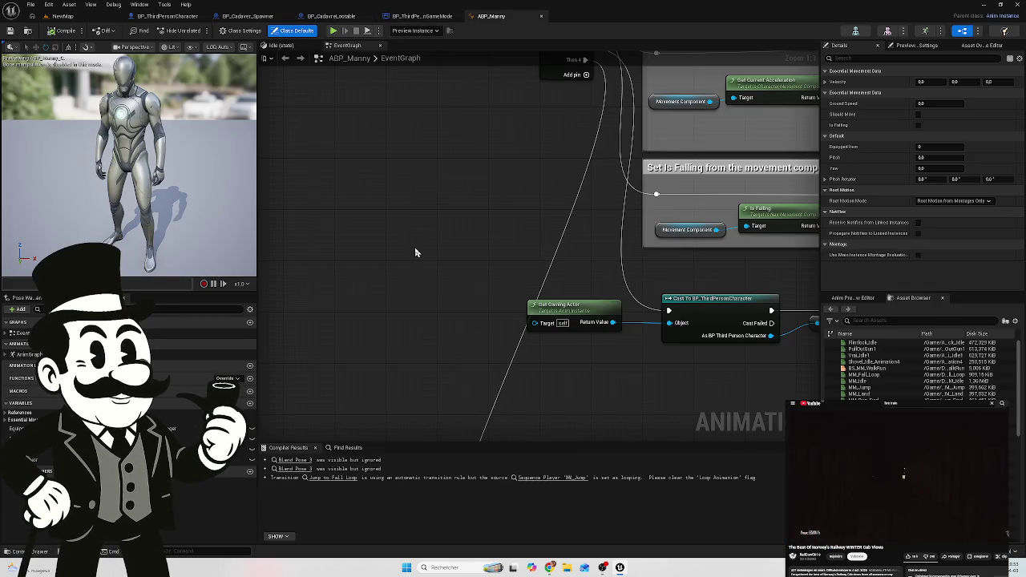
pyautogui.scroll(-1, 518, 366)
pyautogui.moveTo(518, 366); pyautogui.dragTo(484, 442)
pyautogui.scroll(2, 383, 243)
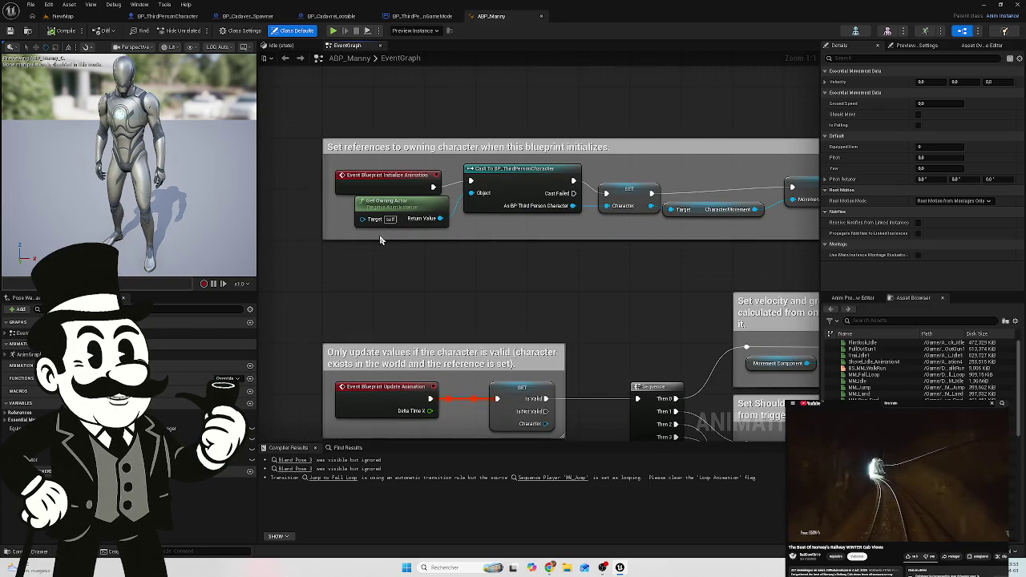
pyautogui.moveTo(447, 269)
pyautogui.mouseDown()
pyautogui.moveTo(277, 101)
pyautogui.moveTo(384, 232)
pyautogui.moveTo(465, 129)
pyautogui.mouseUp()
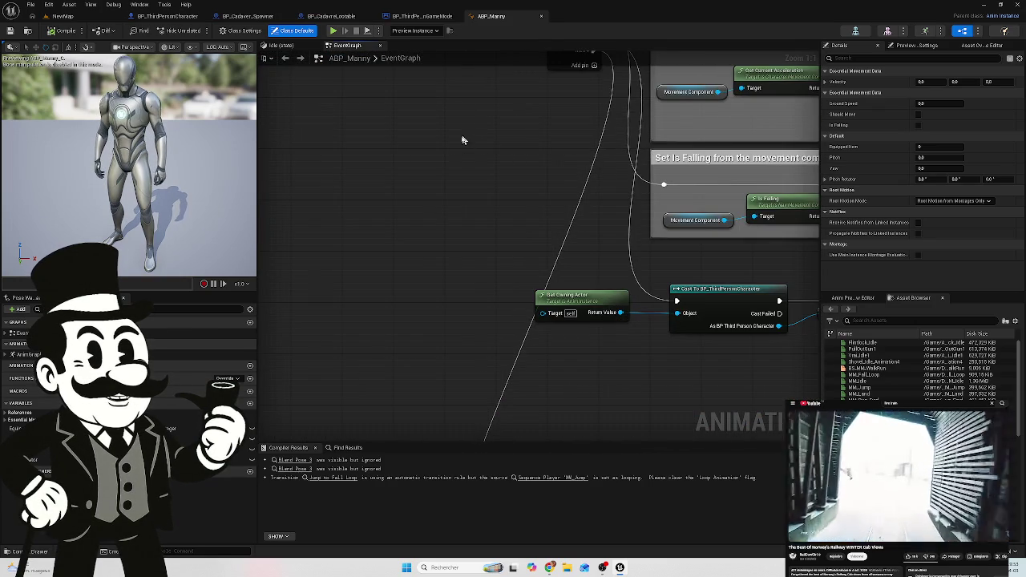
pyautogui.moveTo(460, 238); pyautogui.dragTo(407, 270)
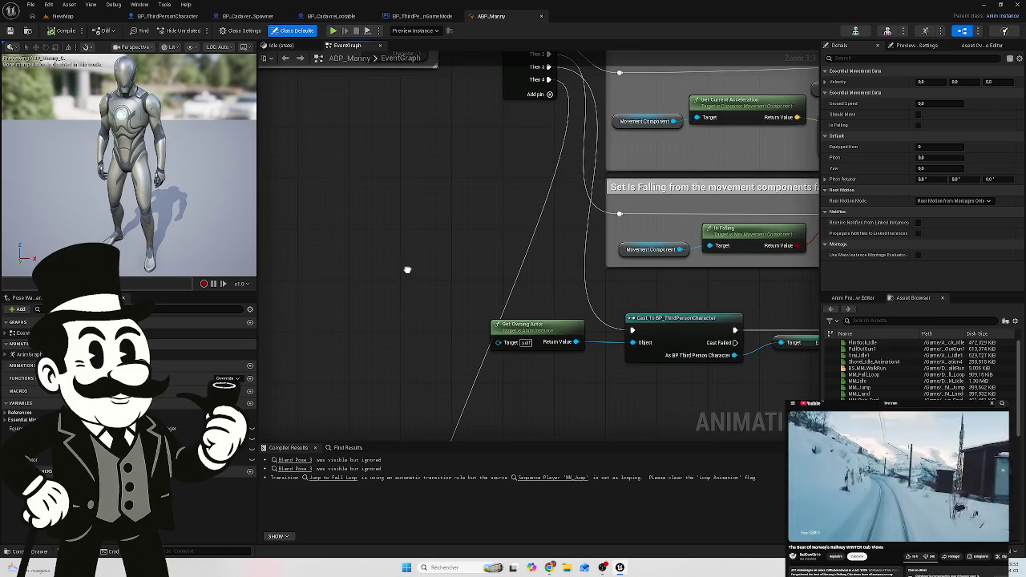
pyautogui.click(160, 16)
pyautogui.click(267, 16)
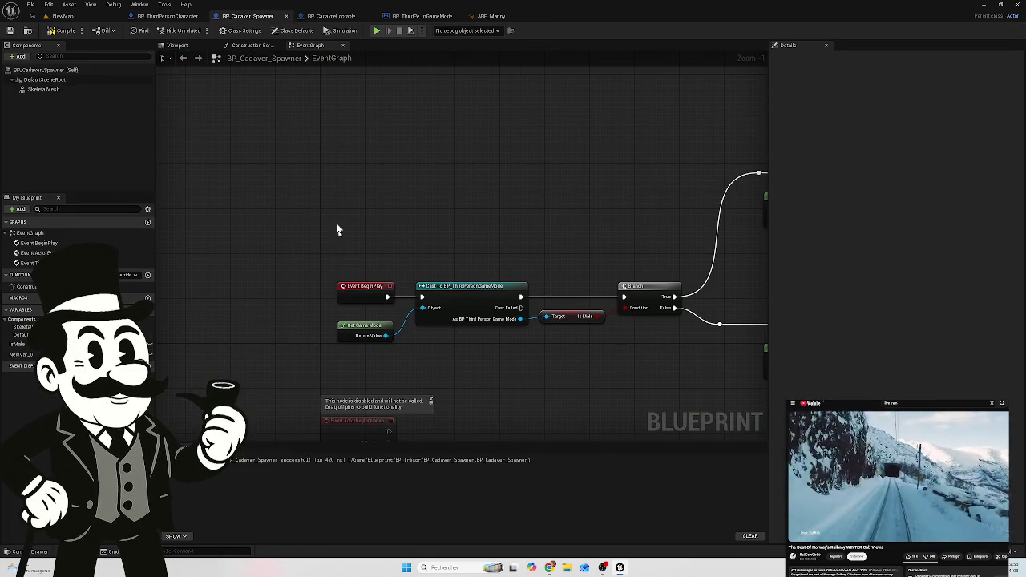
pyautogui.rightClick(352, 361)
pyautogui.write('get')
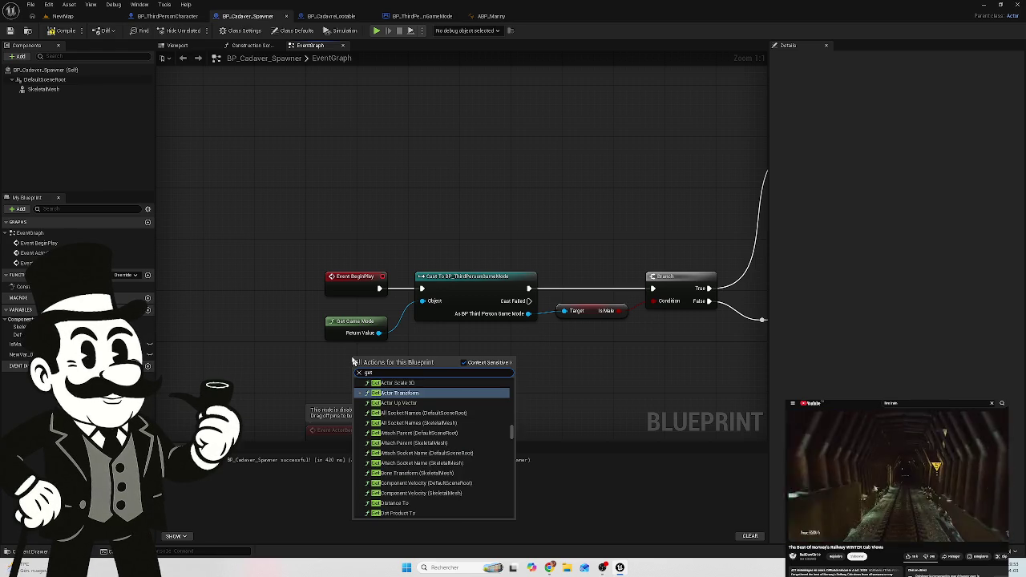
pyautogui.write(' game')
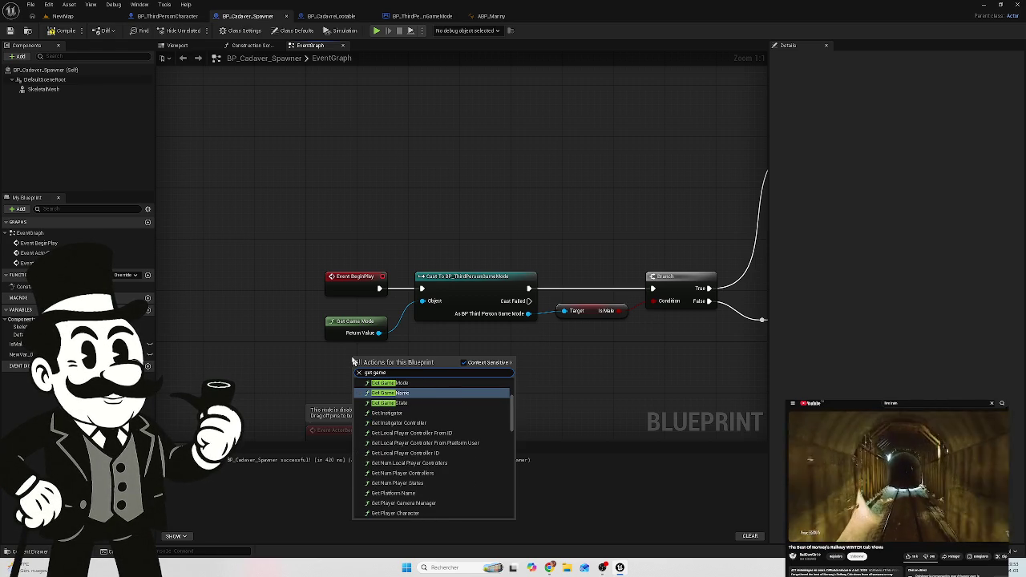
pyautogui.write(' mode')
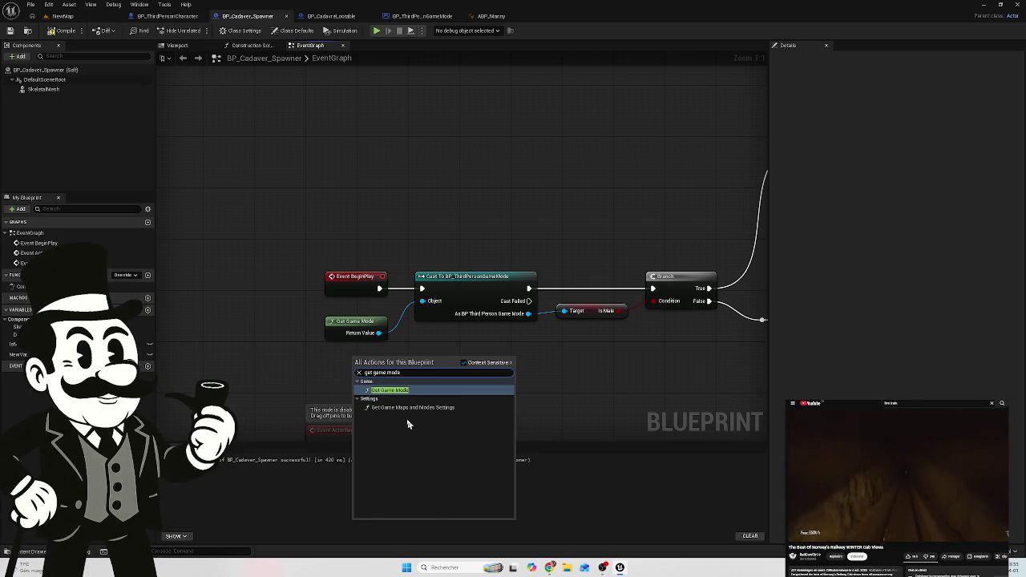
pyautogui.press('BackSpace')
pyautogui.press('BackSpace')
pyautogui.press('BackSpace')
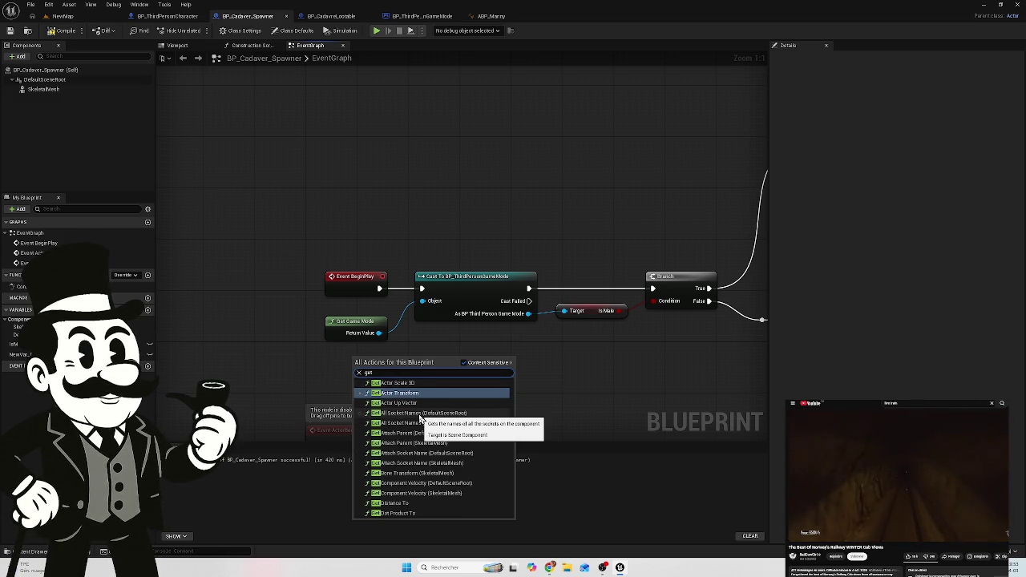
pyautogui.write(' bp_')
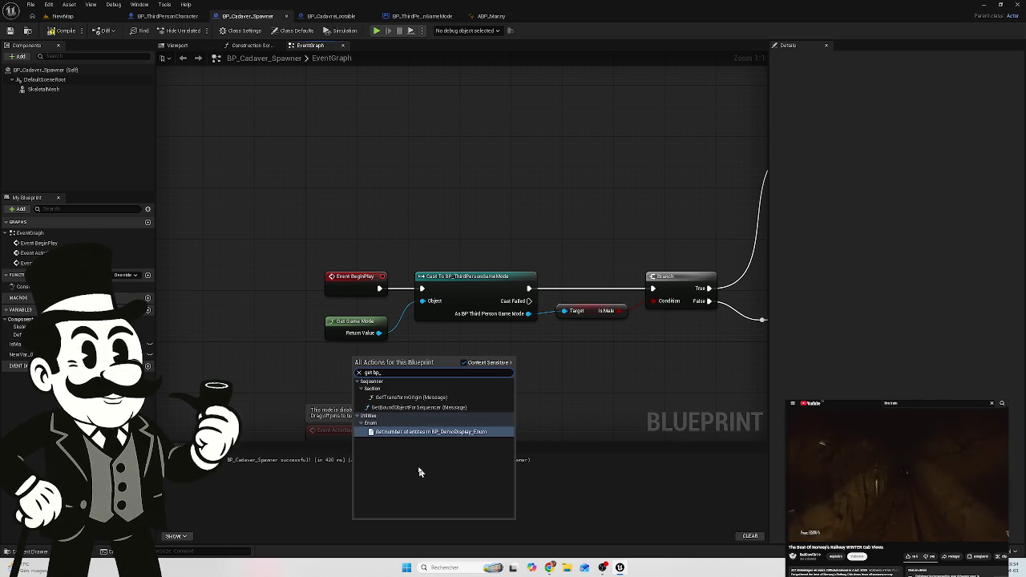
pyautogui.press('BackSpace')
pyautogui.press('BackSpace')
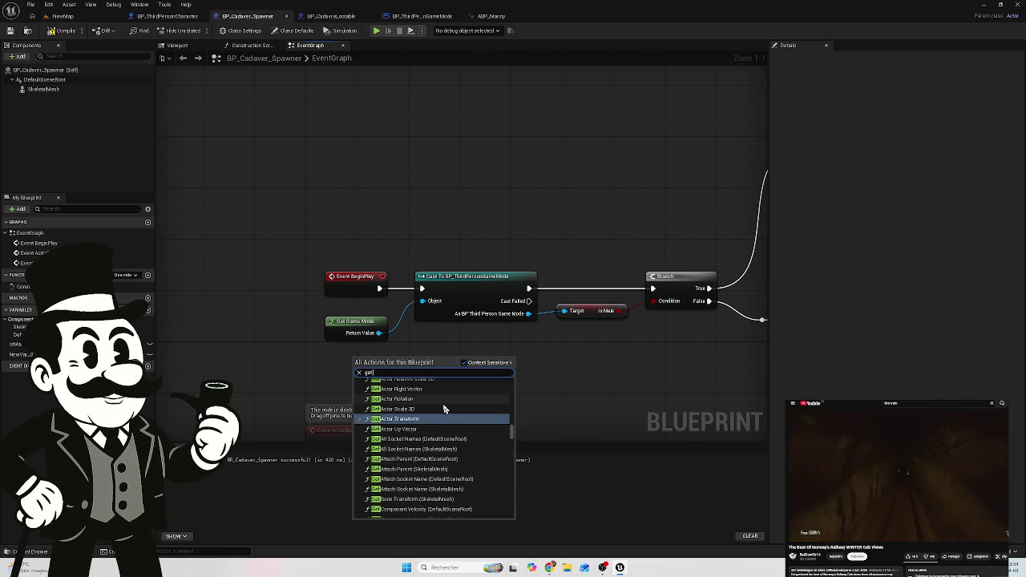
pyautogui.scroll(1, 419, 410)
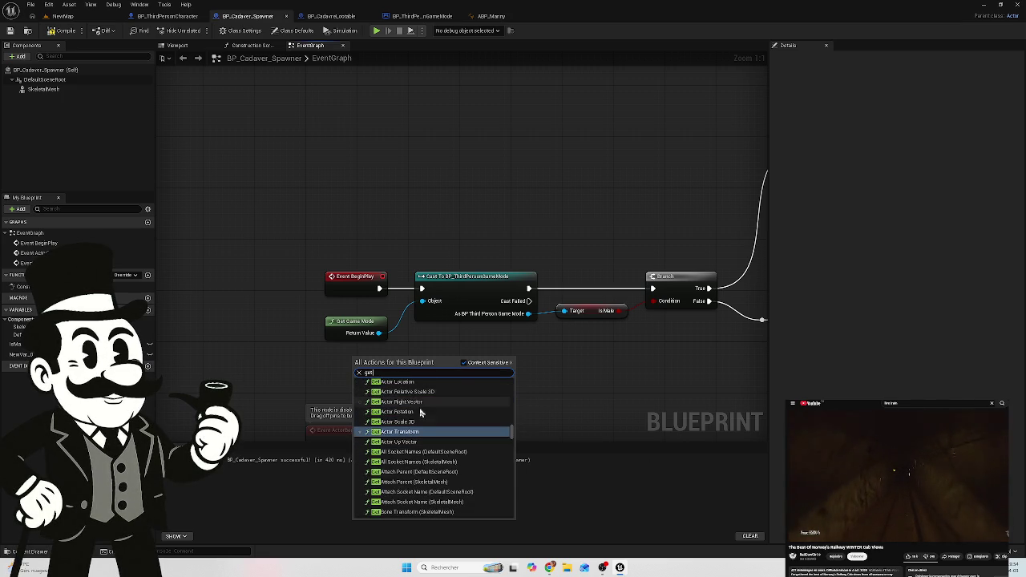
pyautogui.scroll(4, 415, 406)
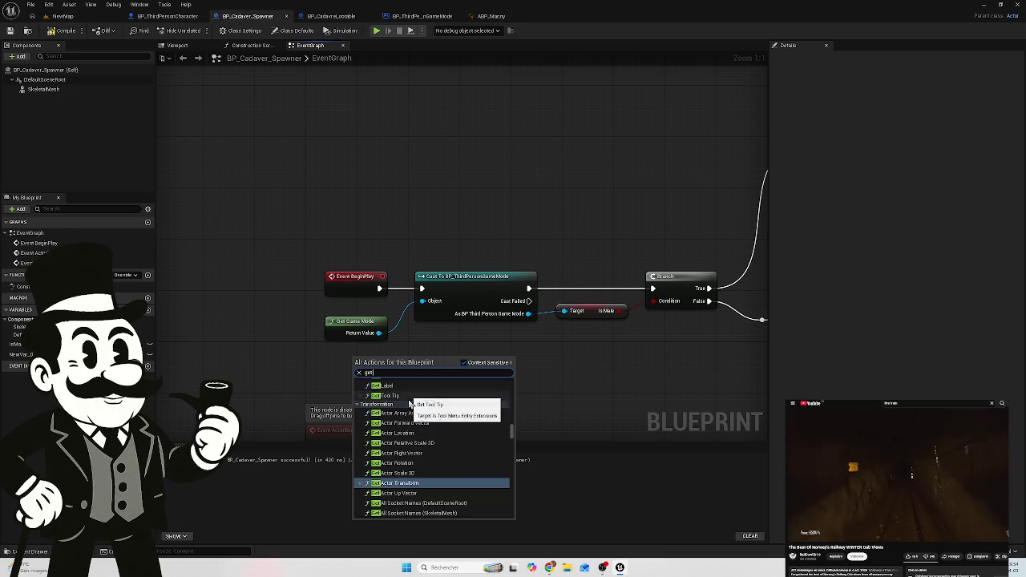
pyautogui.scroll(2, 419, 425)
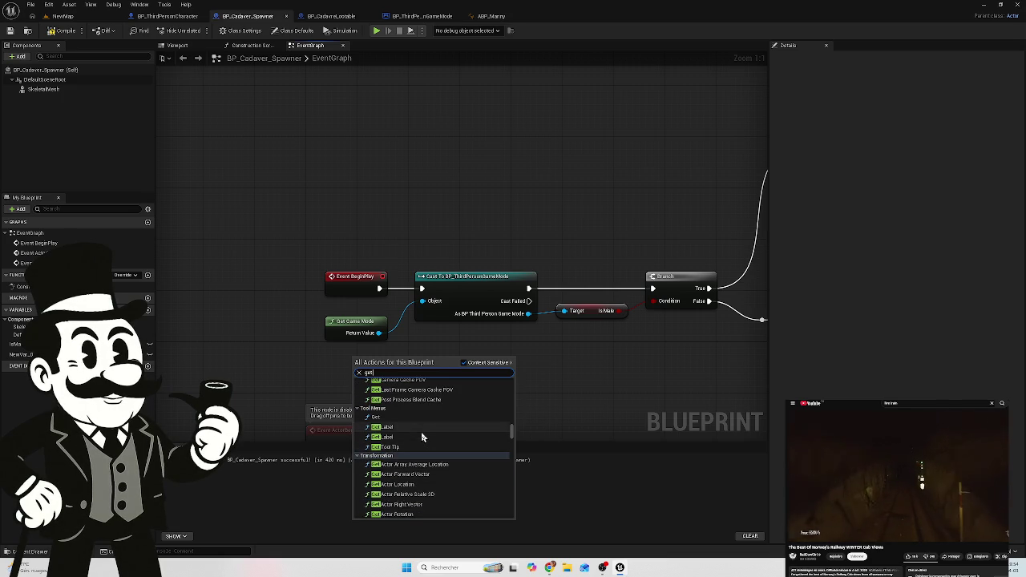
pyautogui.write(' co')
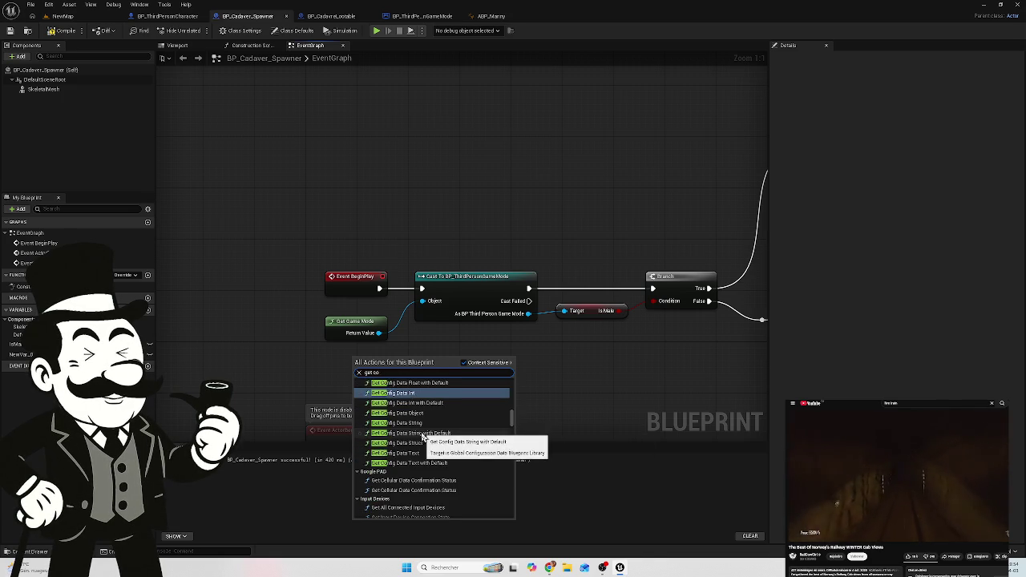
pyautogui.write('mp')
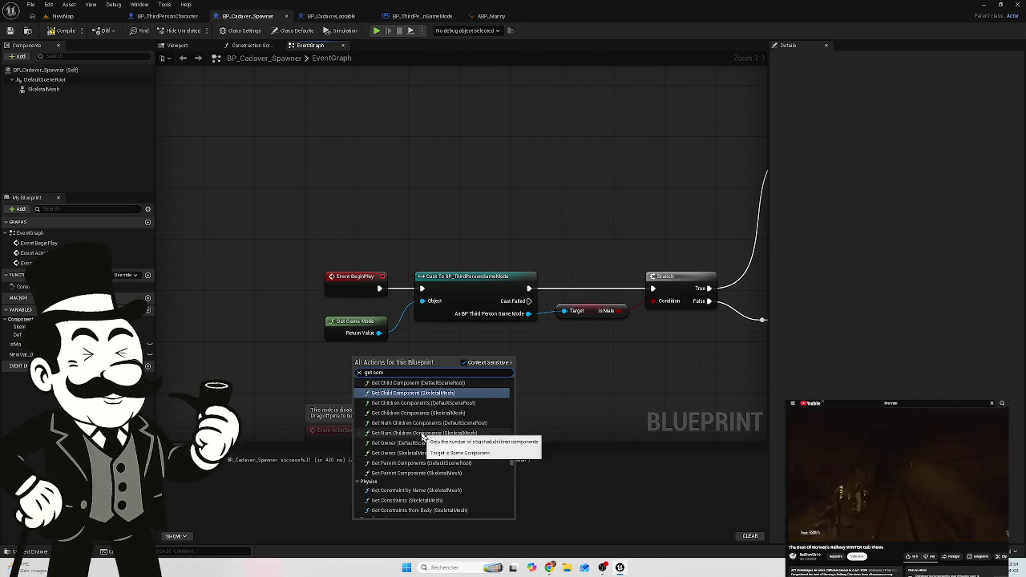
pyautogui.scroll(2, 396, 451)
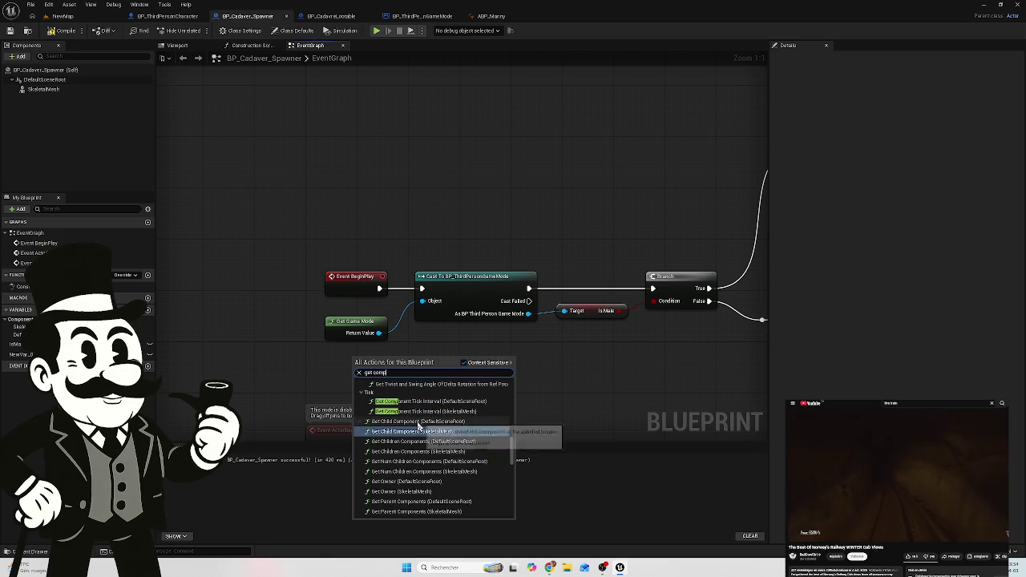
pyautogui.click(250, 346)
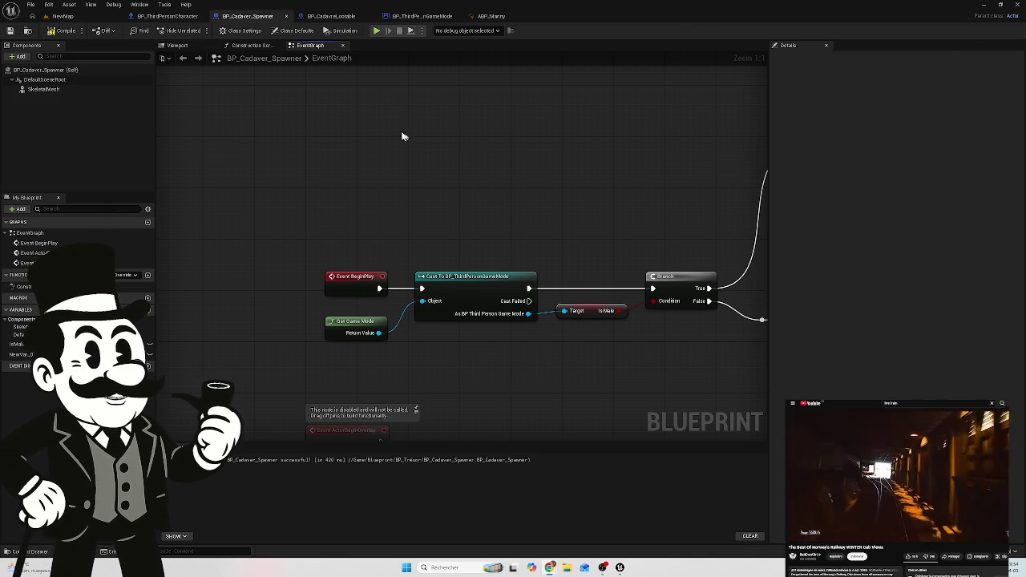
# Step: Bring the game mode's BeginPlay Branch and shuffle nodes into view
pyautogui.click(422, 16)
pyautogui.moveTo(269, 183)
pyautogui.mouseDown()
pyautogui.moveTo(706, 200)
pyautogui.moveTo(408, 165)
pyautogui.moveTo(283, 425)
pyautogui.mouseUp()
pyautogui.scroll(1, 273, 376)
pyautogui.moveTo(283, 386)
pyautogui.mouseDown()
pyautogui.moveTo(275, 373)
pyautogui.moveTo(410, 368)
pyautogui.mouseUp()
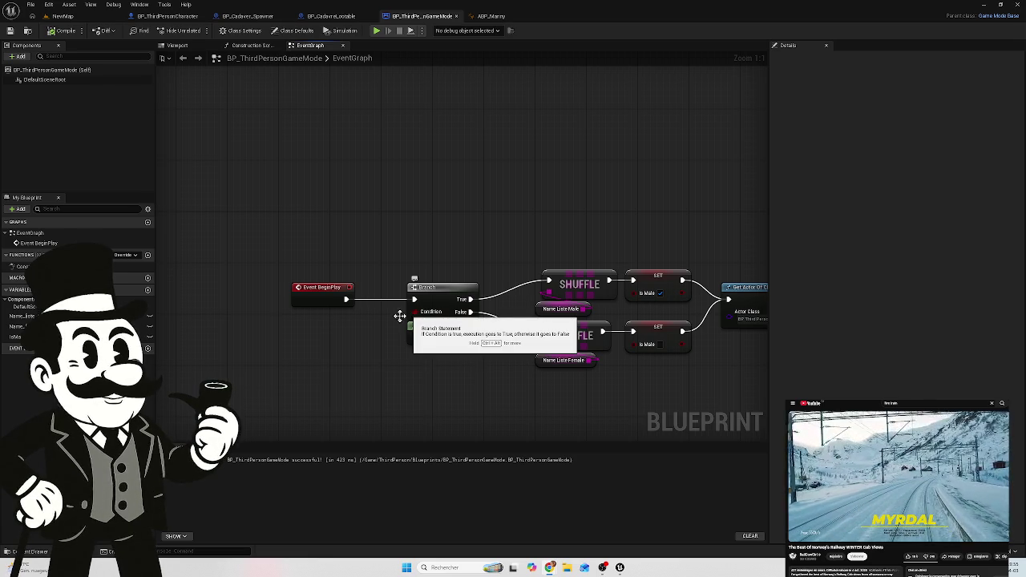
# Step: Feed a Random Bool into the Branch Condition, then play-test NewMap
pyautogui.moveTo(406, 319); pyautogui.dragTo(407, 313)
pyautogui.press('Escape')
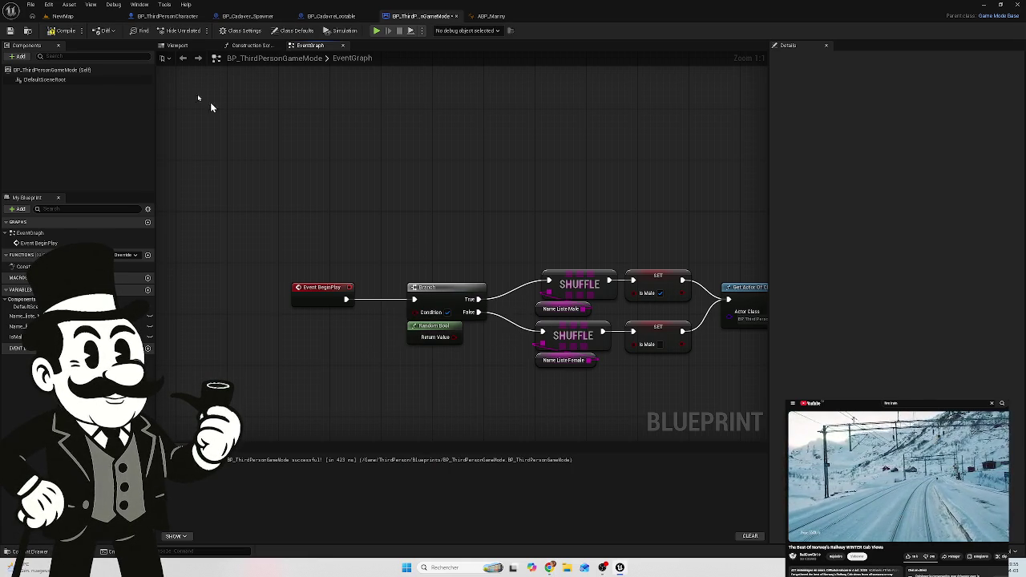
pyautogui.click(66, 16)
pyautogui.hotkey('alt', 'p')
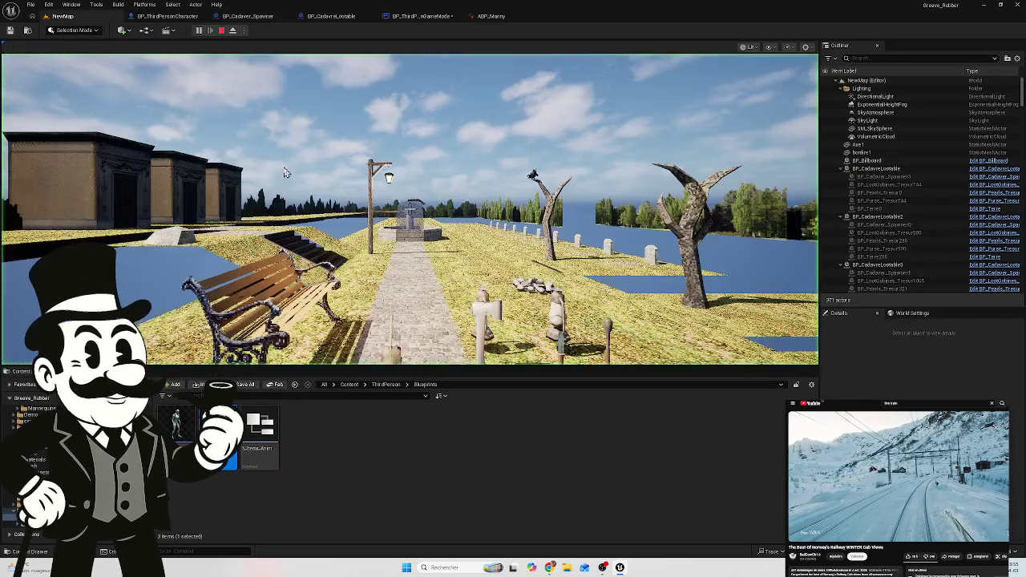
# Step: Walk past the gravestones down the corridor to the coffin, then stop the play test
pyautogui.press('w')
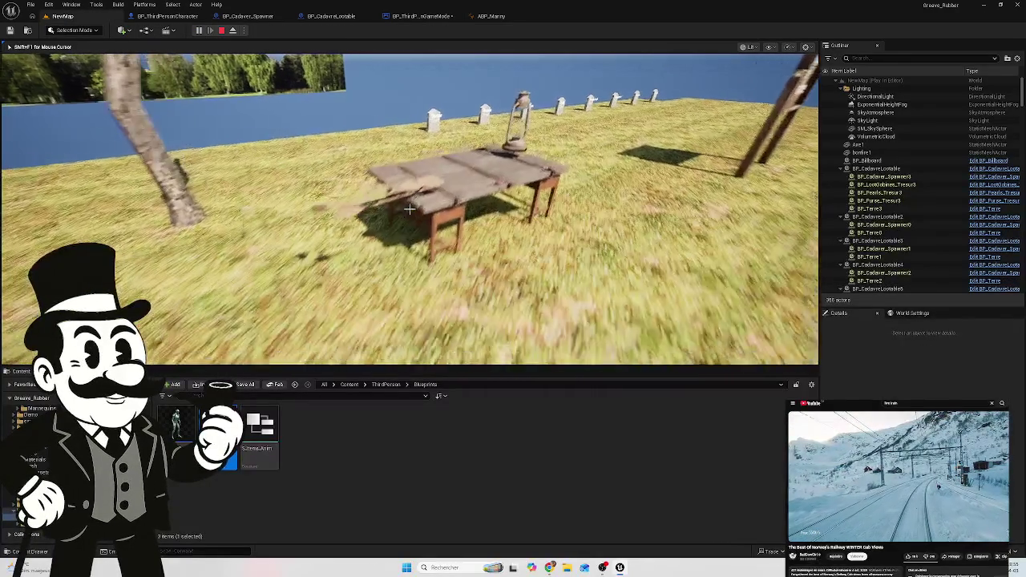
pyautogui.press('w')
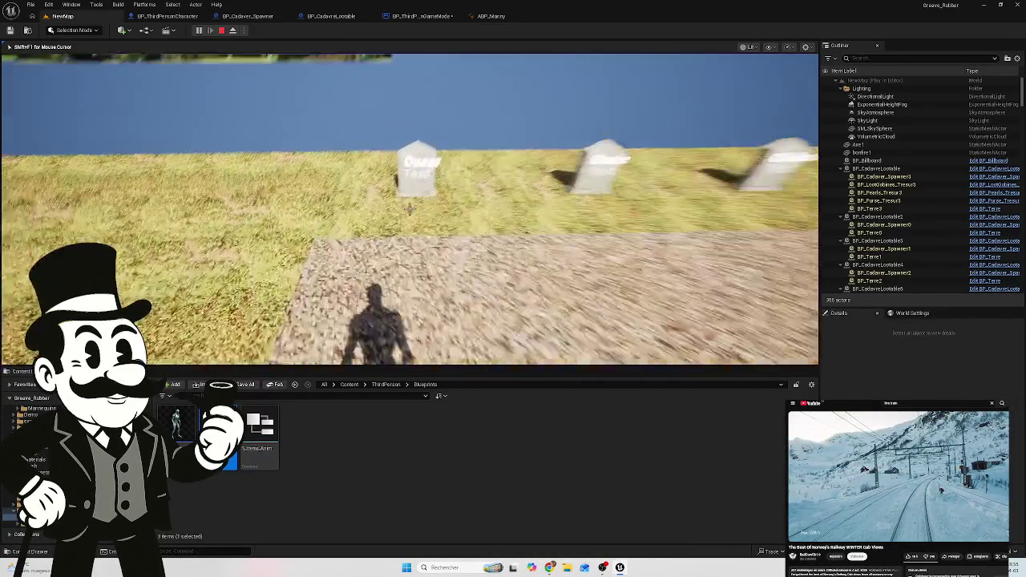
pyautogui.press('w')
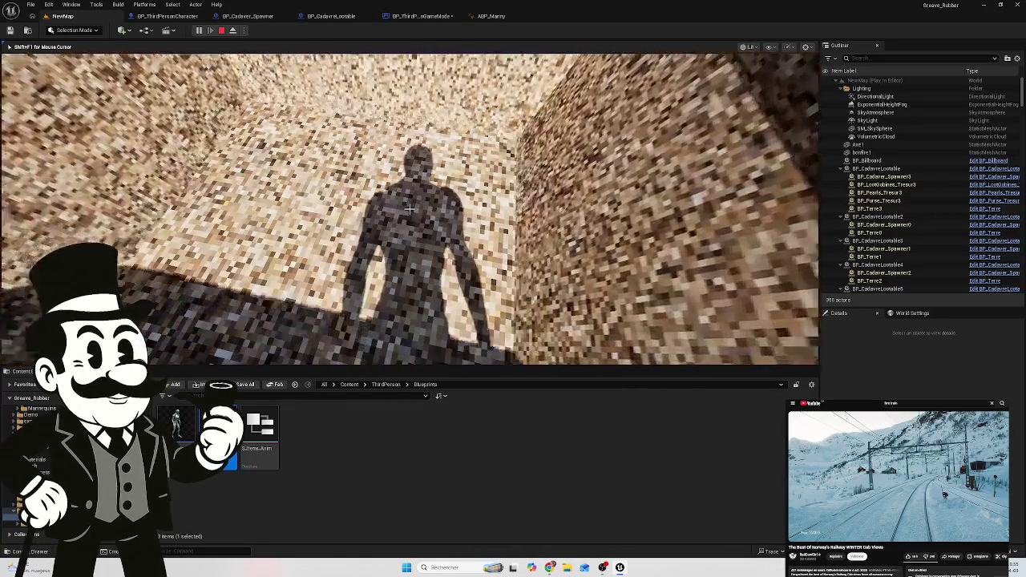
pyautogui.press('Escape')
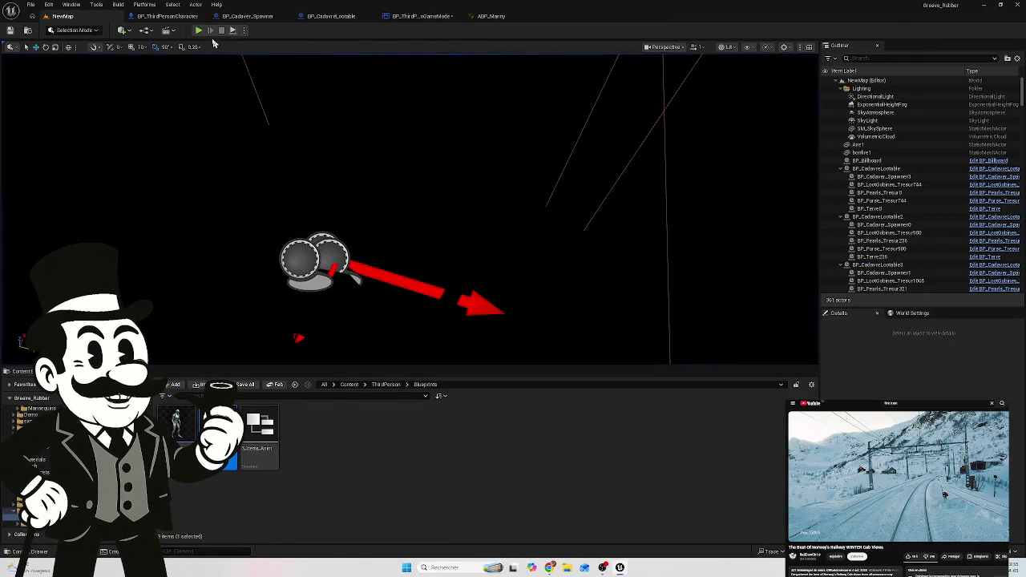
# Step: Review the spawner's Random Integer in Range nodes, then move on to the game mode blueprint
pyautogui.click(248, 16)
pyautogui.moveTo(495, 240)
pyautogui.mouseDown()
pyautogui.moveTo(481, 227)
pyautogui.moveTo(354, 217)
pyautogui.mouseUp()
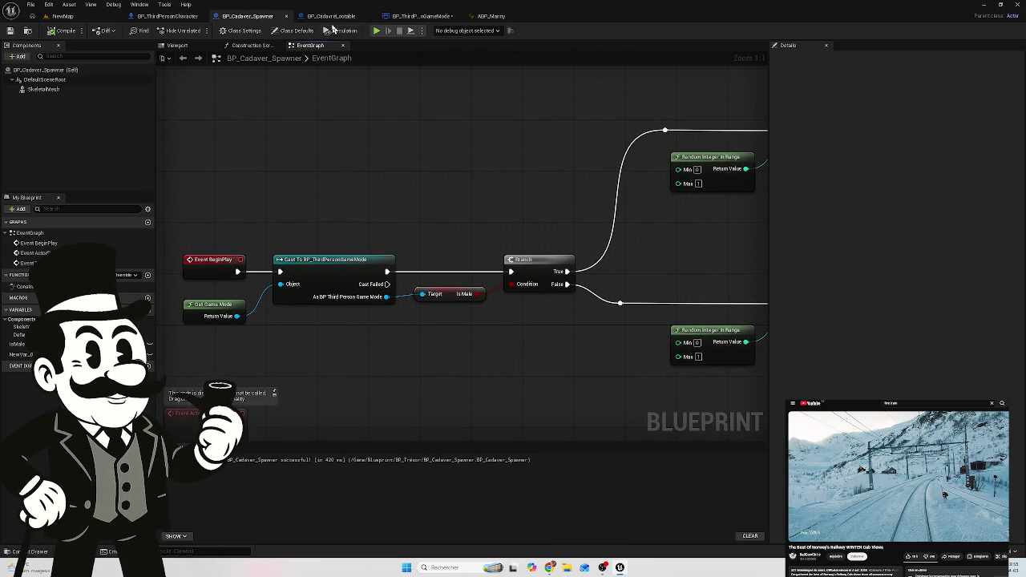
pyautogui.click(331, 19)
pyautogui.click(421, 16)
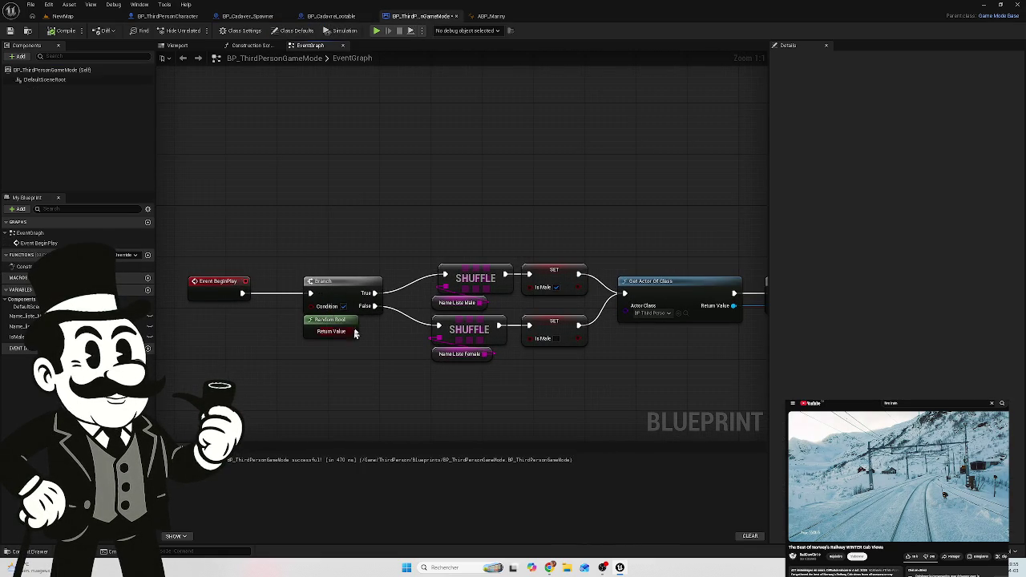
# Step: Check Name Liste Male's default names, then start another NewMap play test
pyautogui.click(449, 306)
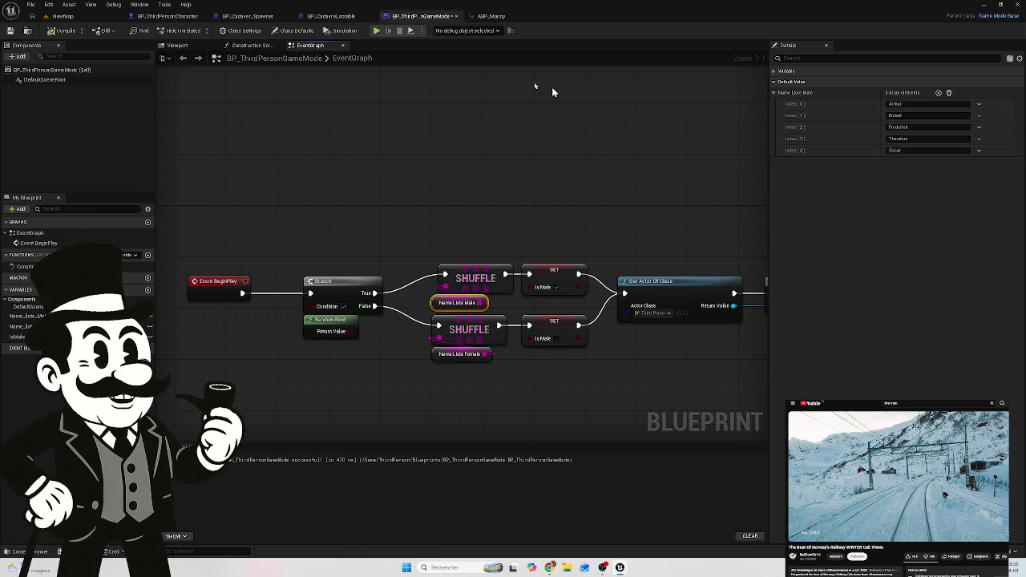
pyautogui.click(63, 16)
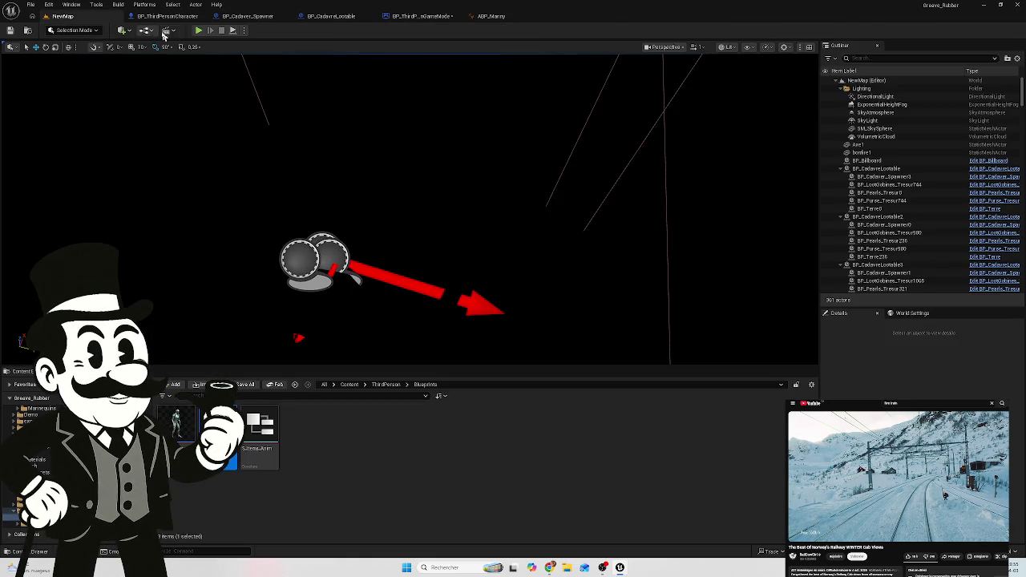
pyautogui.hotkey('alt', 'p')
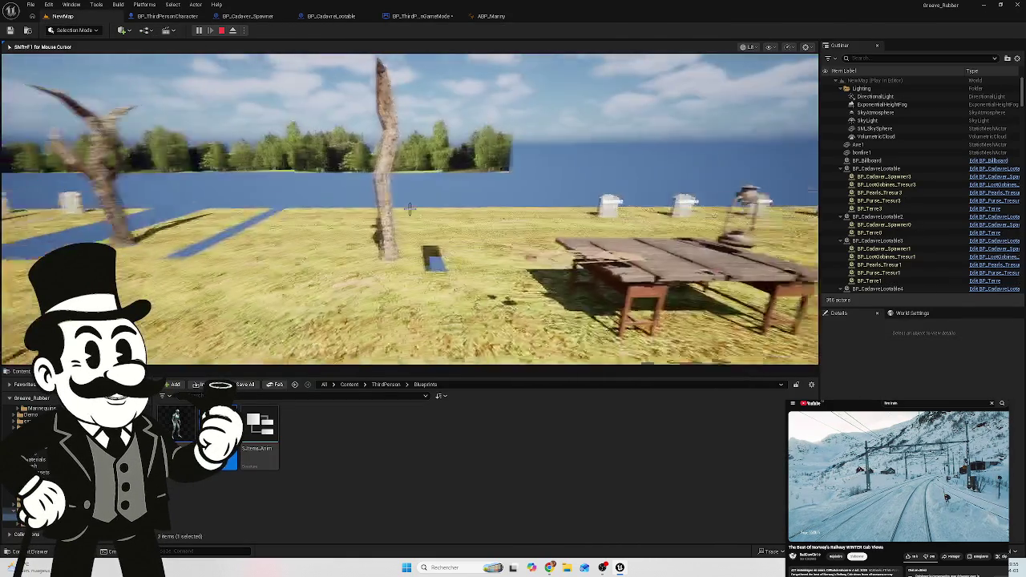
# Step: Walk past the name sign along the gravestones, stop, and return to the game mode
pyautogui.press('w')
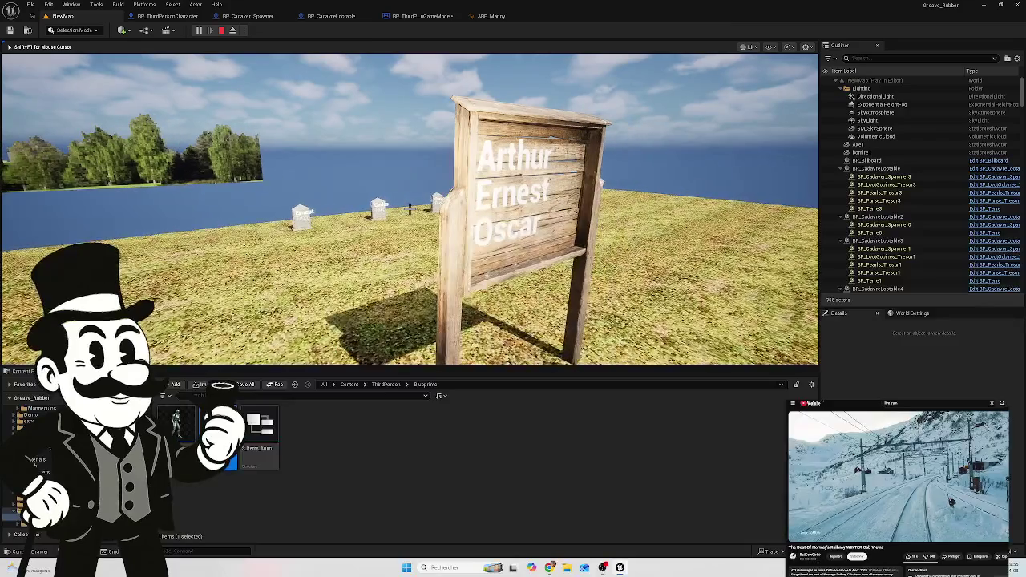
pyautogui.press('w')
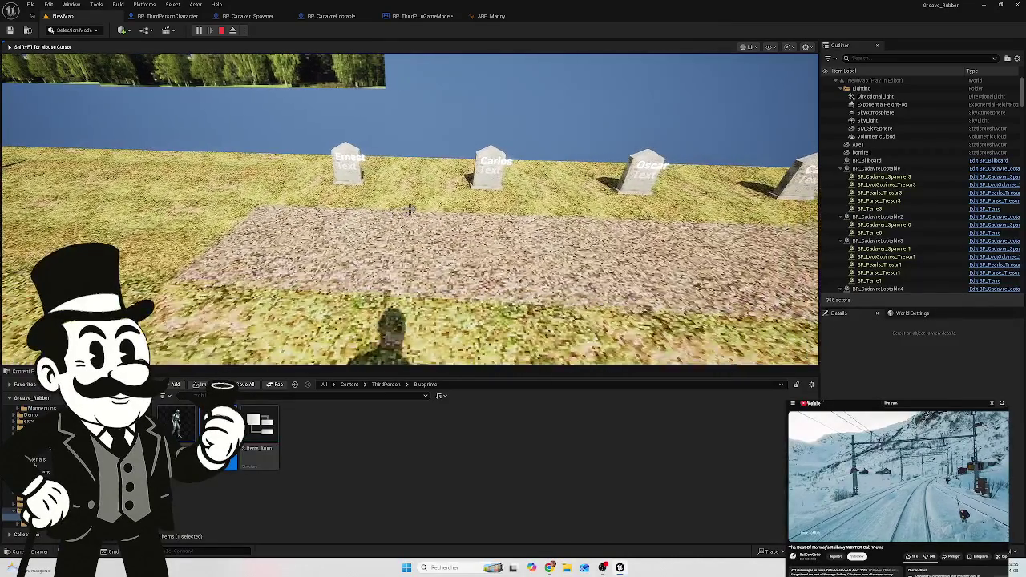
pyautogui.press('d')
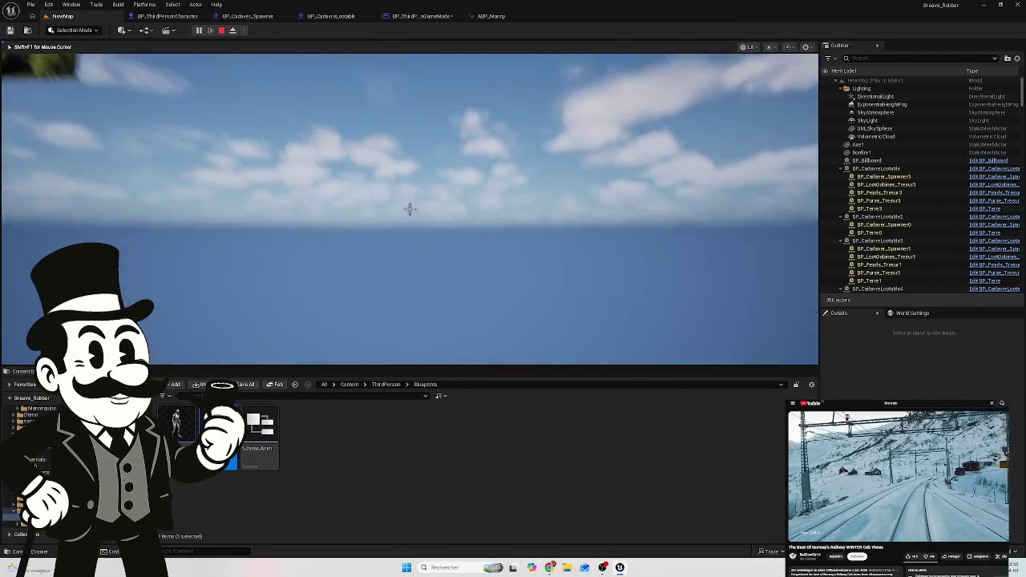
pyautogui.press('Escape')
pyautogui.click(418, 16)
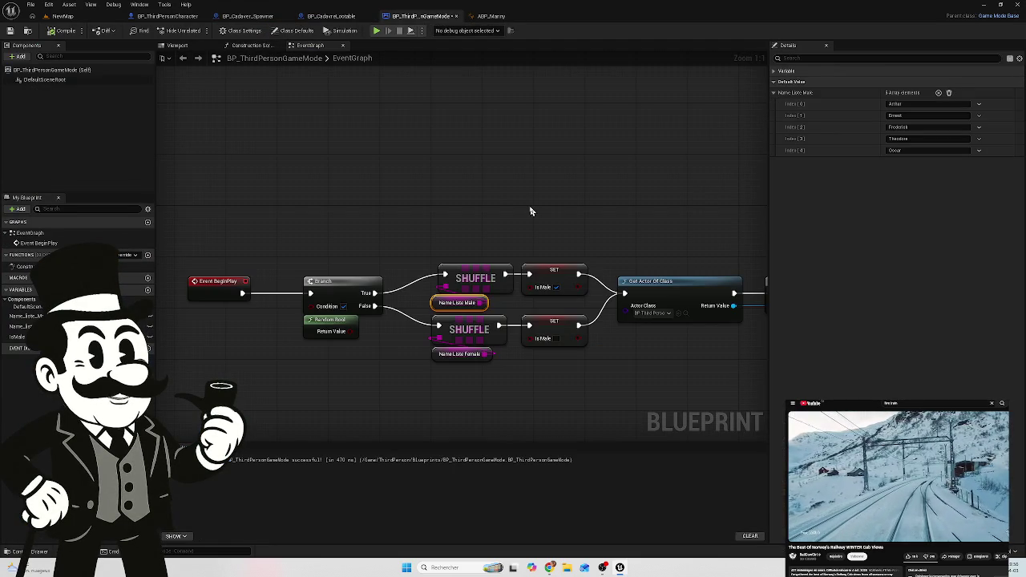
# Step: Pan through the game mode's Is Valid, Get All Actors, For Loop and Branch sections
pyautogui.moveTo(515, 206)
pyautogui.mouseDown()
pyautogui.moveTo(442, 185)
pyautogui.moveTo(386, 184)
pyautogui.mouseUp()
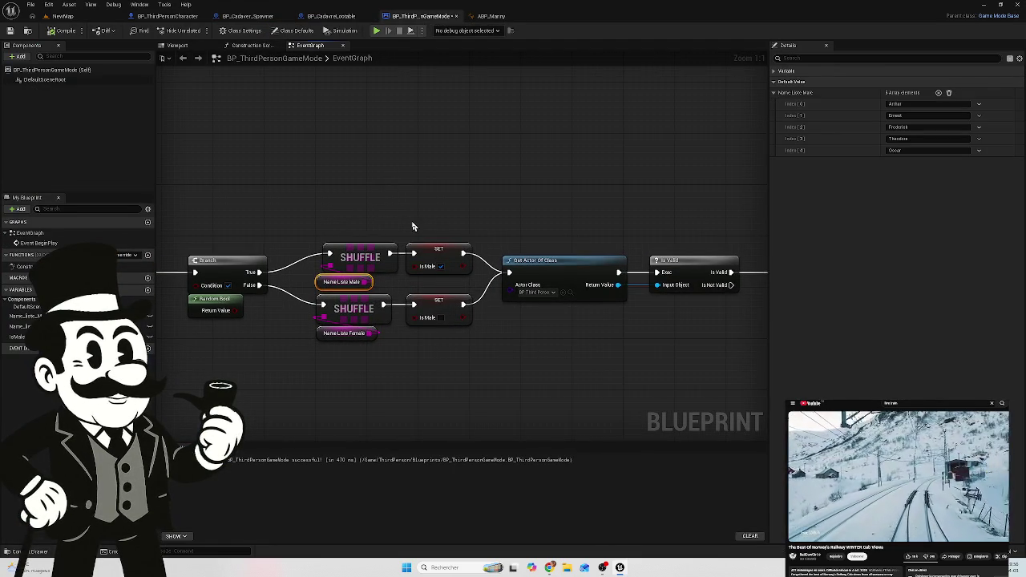
pyautogui.moveTo(561, 310)
pyautogui.mouseDown()
pyautogui.moveTo(492, 305)
pyautogui.moveTo(513, 293)
pyautogui.moveTo(339, 307)
pyautogui.moveTo(529, 323)
pyautogui.moveTo(317, 341)
pyautogui.mouseUp()
pyautogui.moveTo(460, 361); pyautogui.dragTo(211, 328)
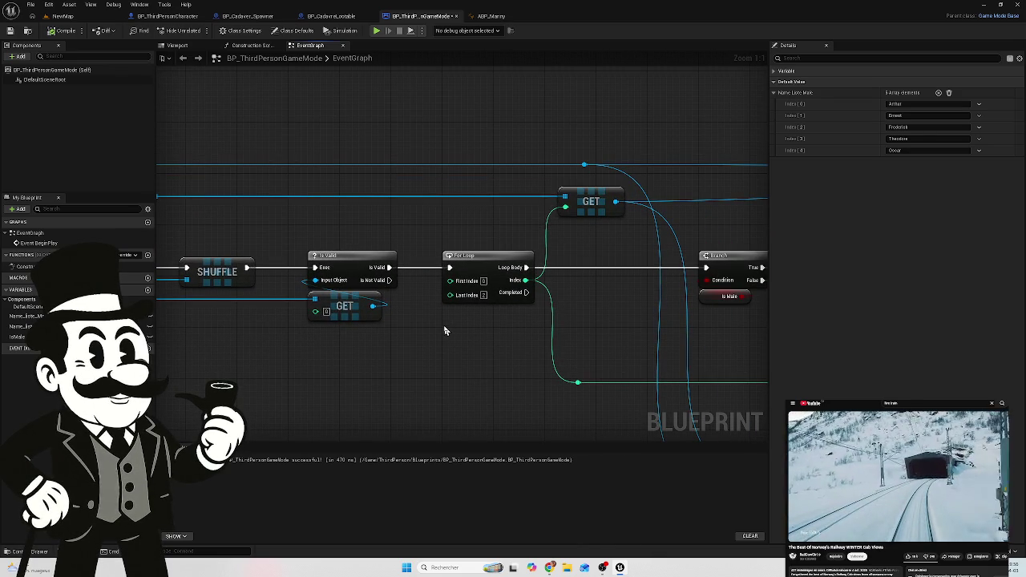
pyautogui.moveTo(484, 237)
pyautogui.mouseDown()
pyautogui.moveTo(383, 232)
pyautogui.moveTo(250, 260)
pyautogui.mouseUp()
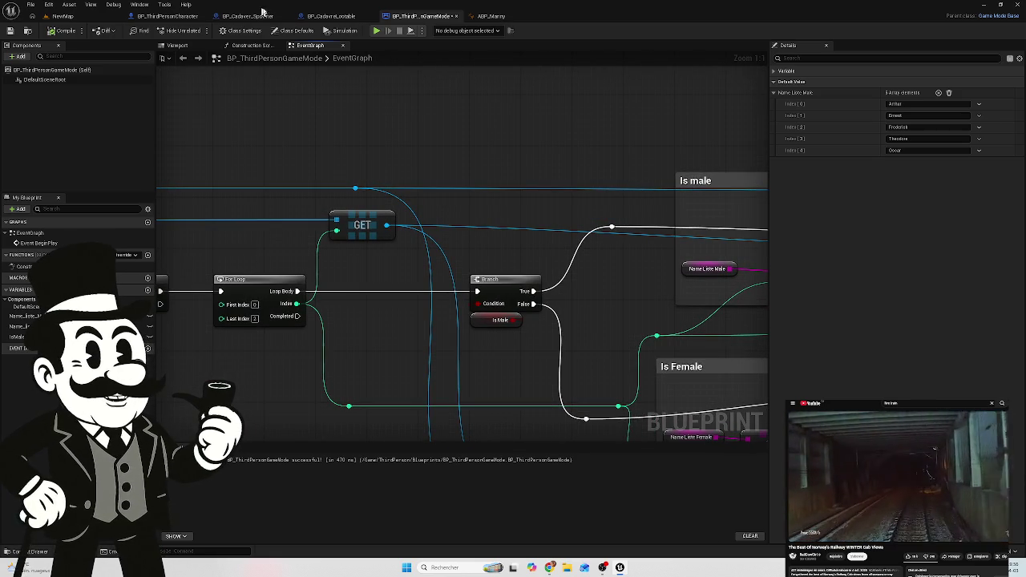
# Step: Inspect the Is male section's Name Liste Male getter and Force Nom Cadavre nodes
pyautogui.moveTo(530, 335)
pyautogui.mouseDown()
pyautogui.moveTo(558, 281)
pyautogui.moveTo(361, 293)
pyautogui.mouseUp()
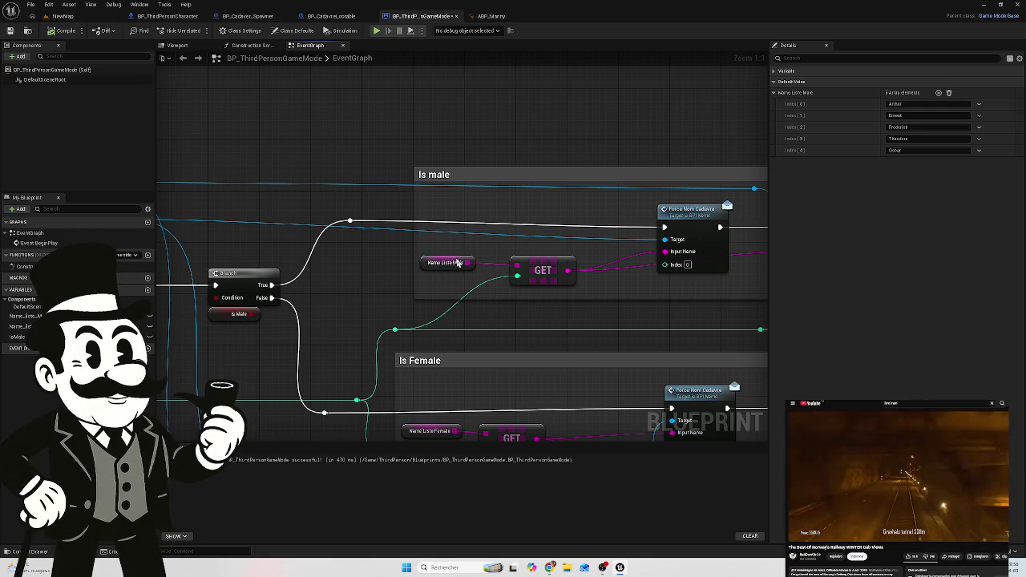
pyautogui.click(457, 263)
pyautogui.moveTo(663, 295); pyautogui.dragTo(596, 298)
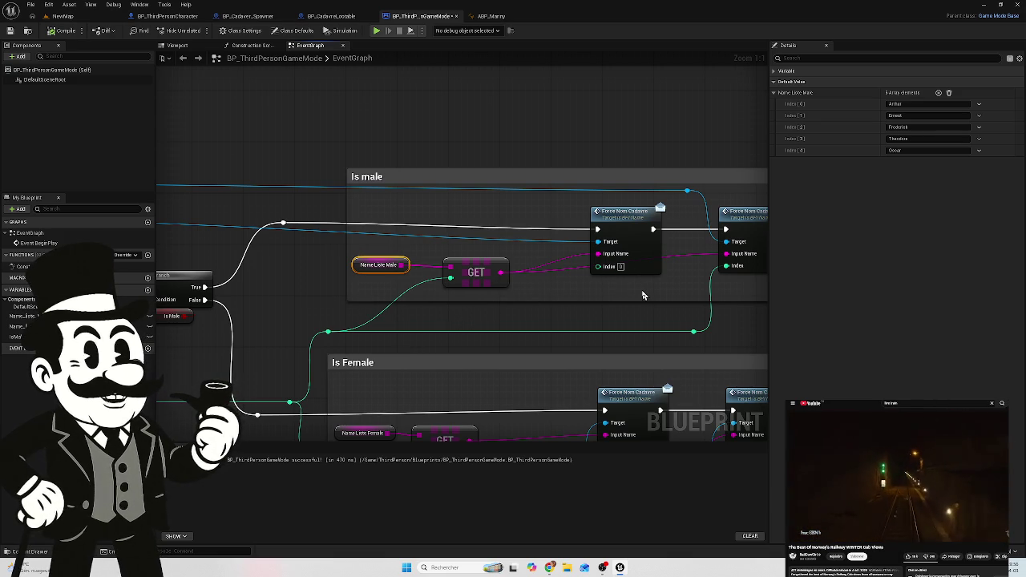
pyautogui.click(256, 19)
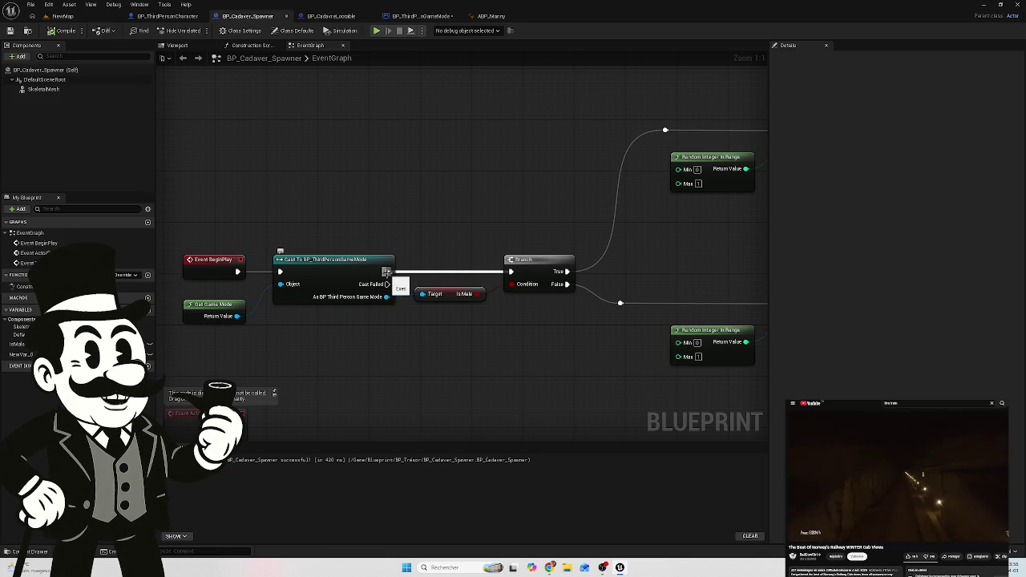
# Step: Wire the Cast's exec output straight to the True-path reroute, then compile and save
pyautogui.moveTo(387, 273)
pyautogui.mouseDown()
pyautogui.moveTo(682, 186)
pyautogui.moveTo(596, 211)
pyautogui.moveTo(644, 127)
pyautogui.mouseUp()
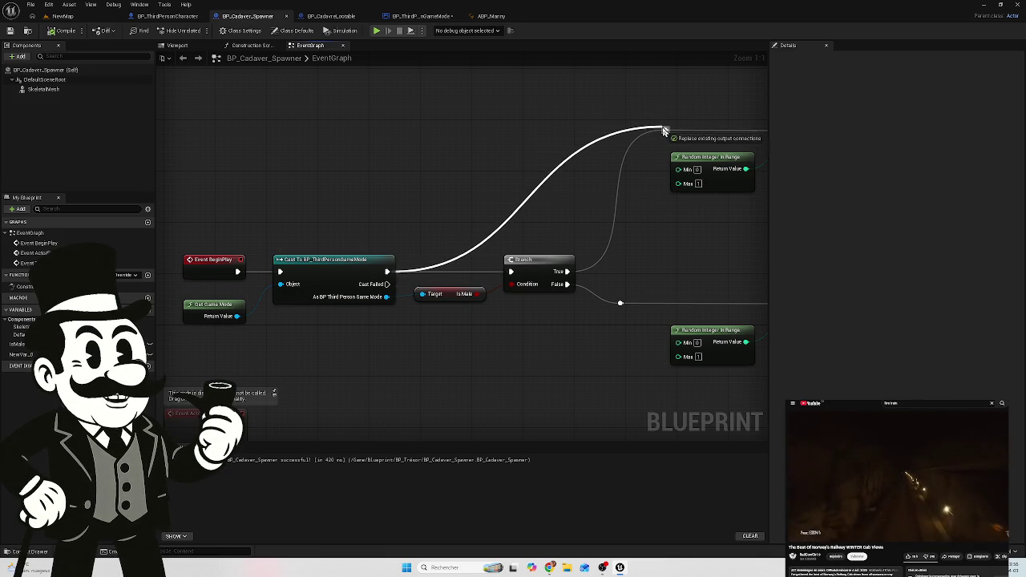
pyautogui.click(64, 31)
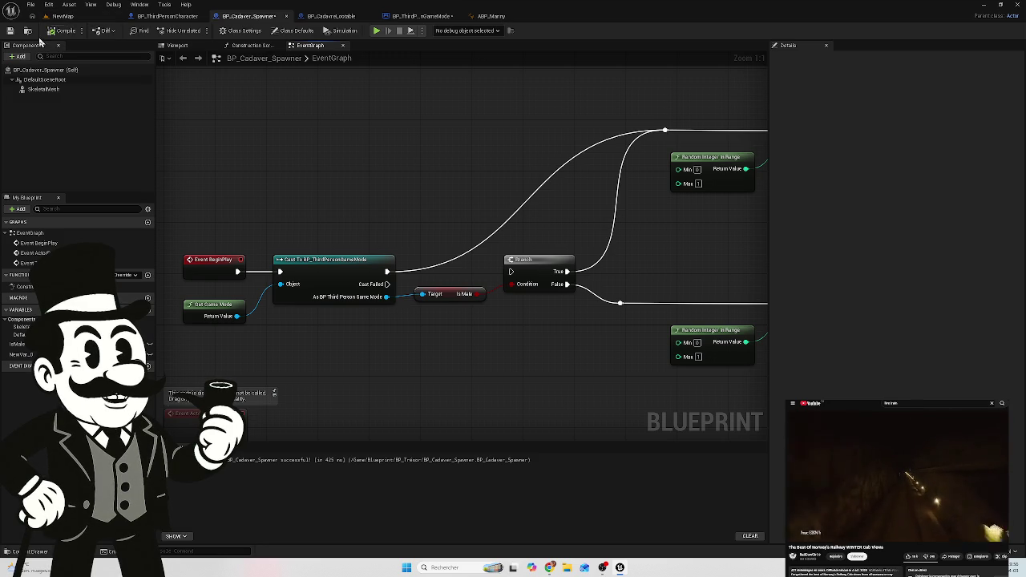
pyautogui.click(10, 30)
pyautogui.click(63, 16)
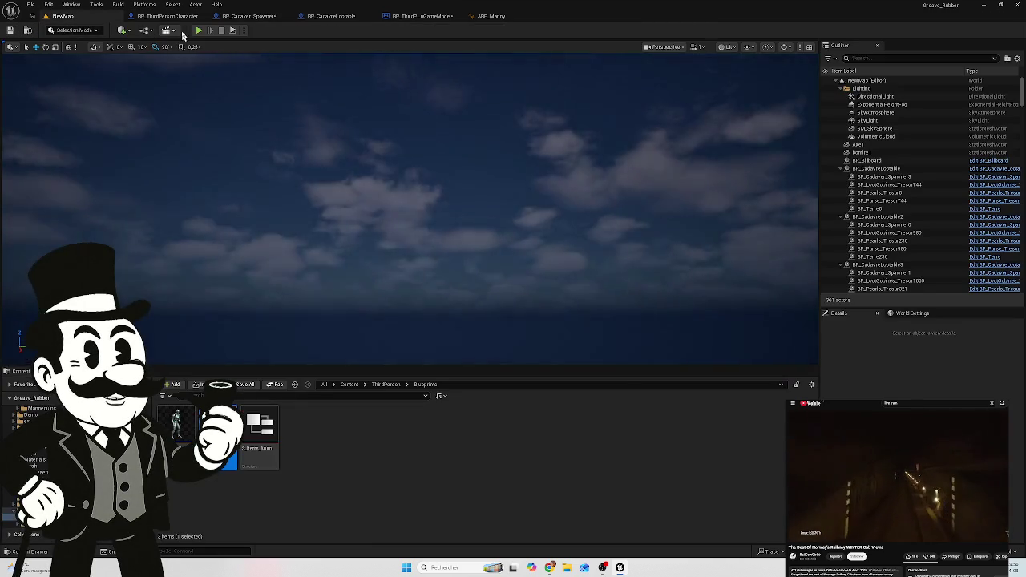
# Step: Play-test NewMap to see tombstones named Carlos, Rosie, Ernest and Frederick, then open BP_CadavreLootable
pyautogui.click(198, 30)
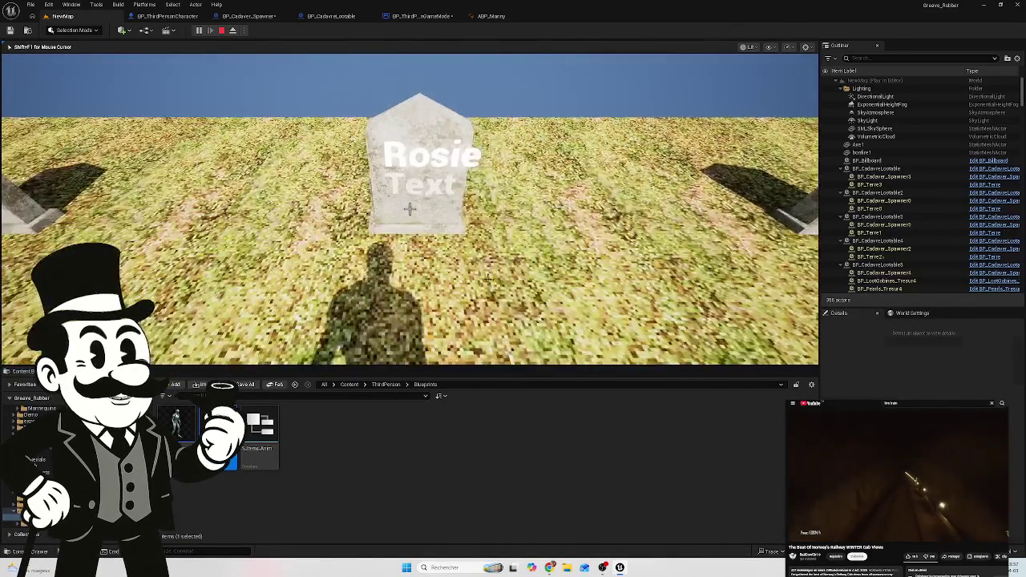
pyautogui.press('Escape')
pyautogui.click(327, 17)
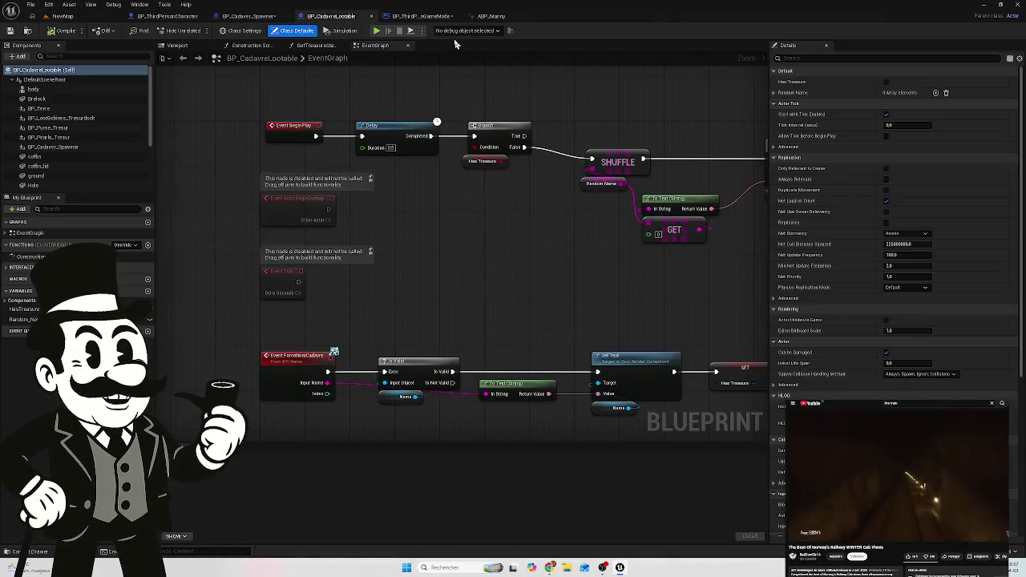
pyautogui.click(410, 18)
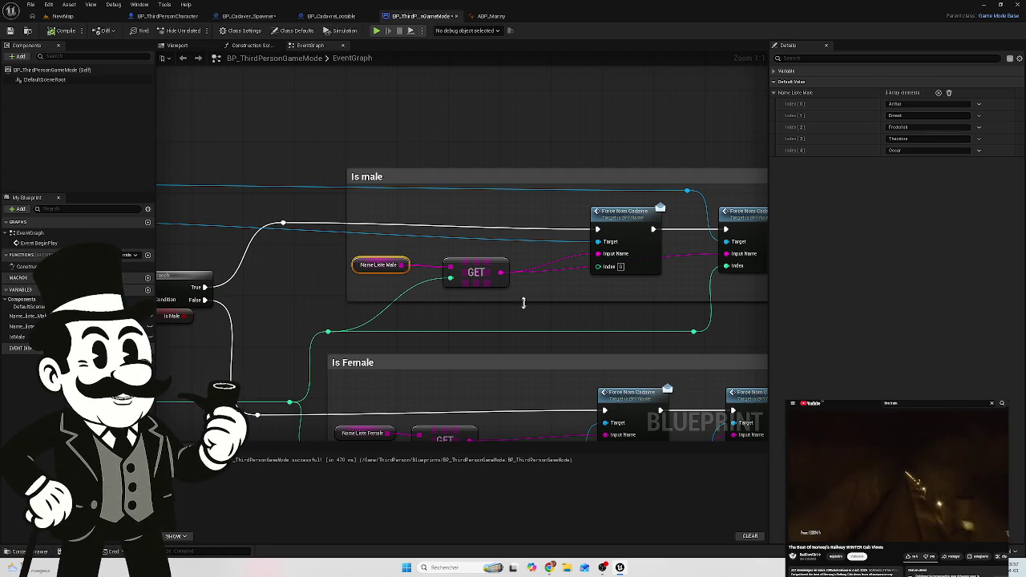
pyautogui.scroll(-2, 474, 274)
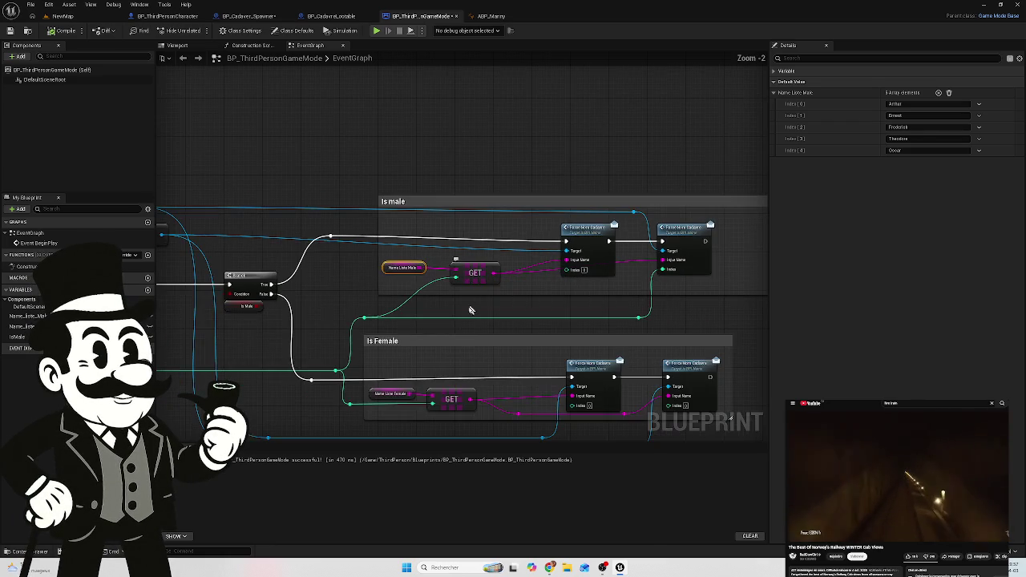
pyautogui.click(397, 391)
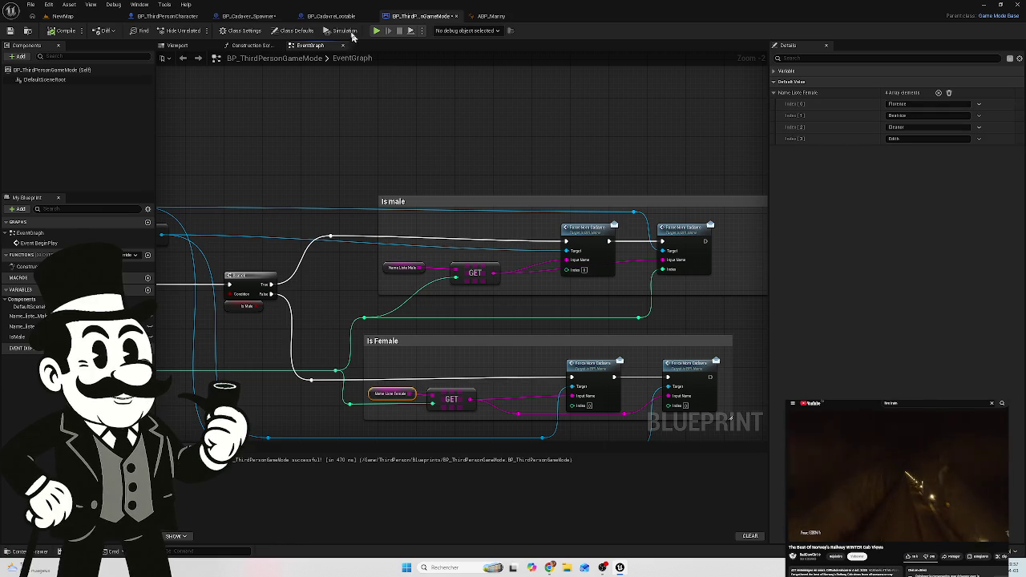
pyautogui.click(327, 15)
pyautogui.scroll(2, 550, 241)
pyautogui.scroll(1, 481, 240)
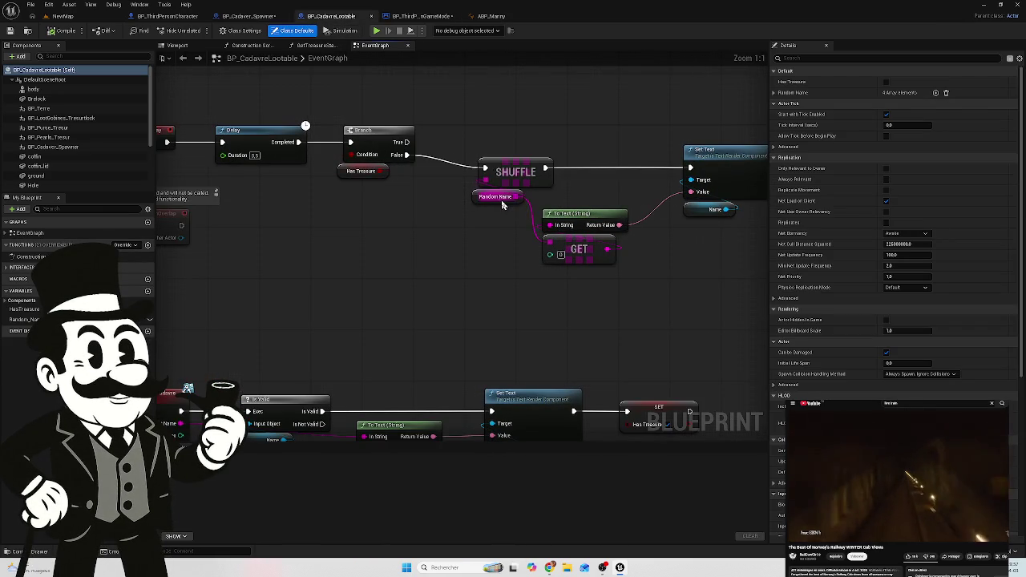
# Step: Expand the Random Name default array to show Bob, Carlos, Rosie and Felix
pyautogui.click(475, 196)
pyautogui.click(774, 92)
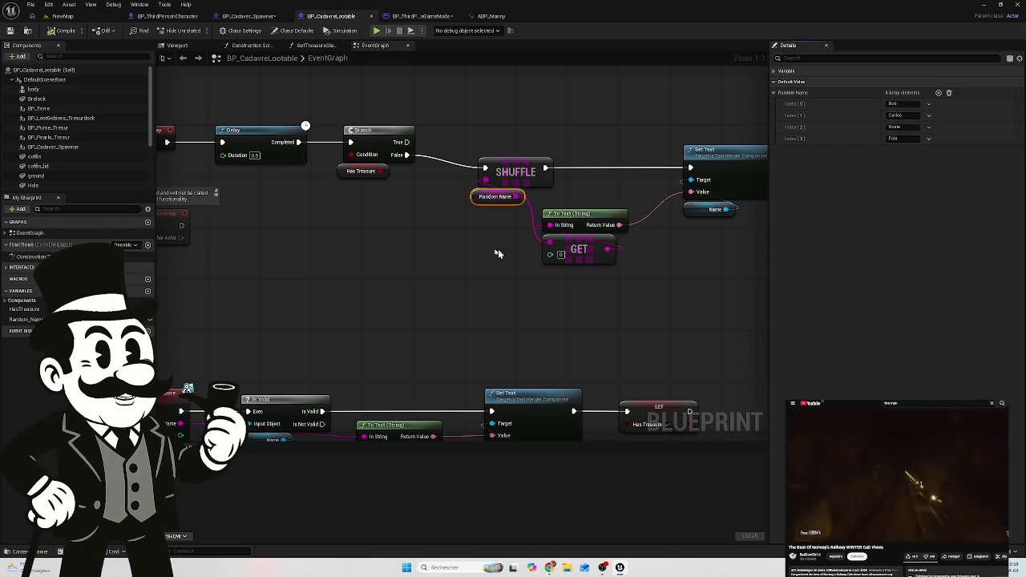
pyautogui.moveTo(379, 238)
pyautogui.mouseDown()
pyautogui.moveTo(492, 264)
pyautogui.moveTo(339, 258)
pyautogui.mouseUp()
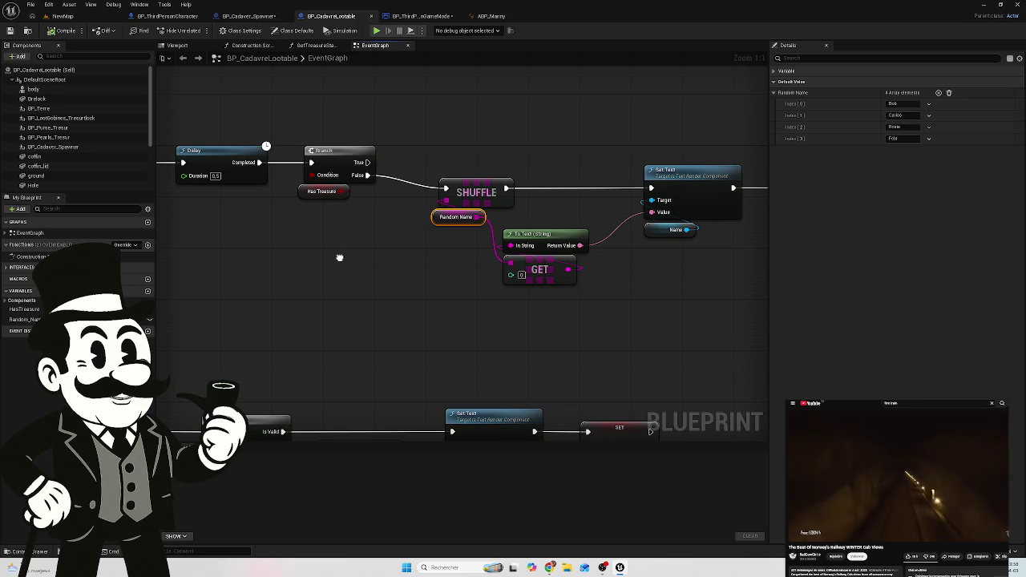
pyautogui.moveTo(339, 257); pyautogui.dragTo(340, 255)
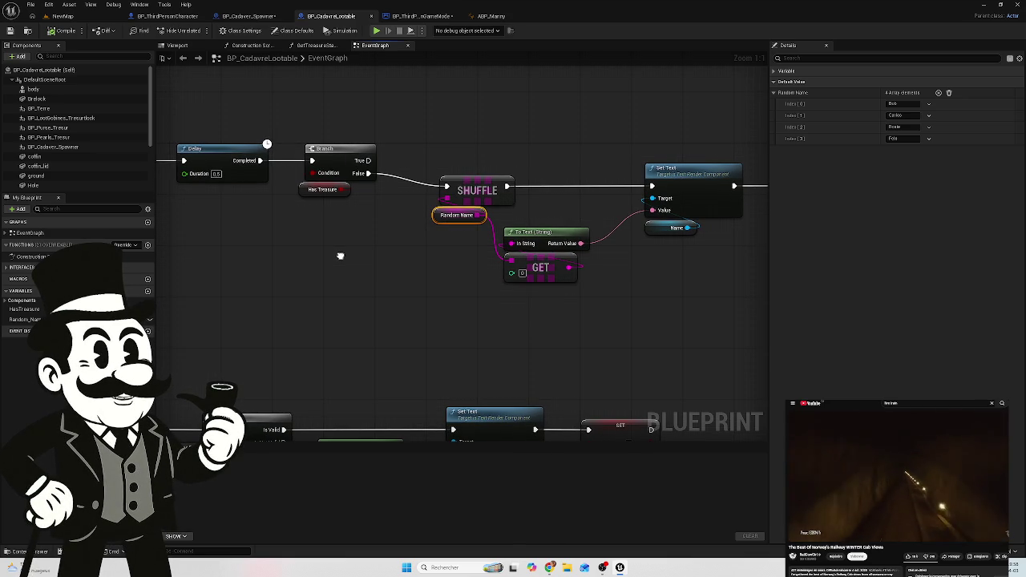
# Step: Pan the lootable graph to its event nodes, then switch to BP_ThirdPersonGameMode
pyautogui.scroll(-1, 340, 254)
pyautogui.moveTo(339, 252)
pyautogui.mouseDown()
pyautogui.moveTo(478, 213)
pyautogui.moveTo(409, 219)
pyautogui.moveTo(412, 231)
pyautogui.moveTo(507, 226)
pyautogui.mouseUp()
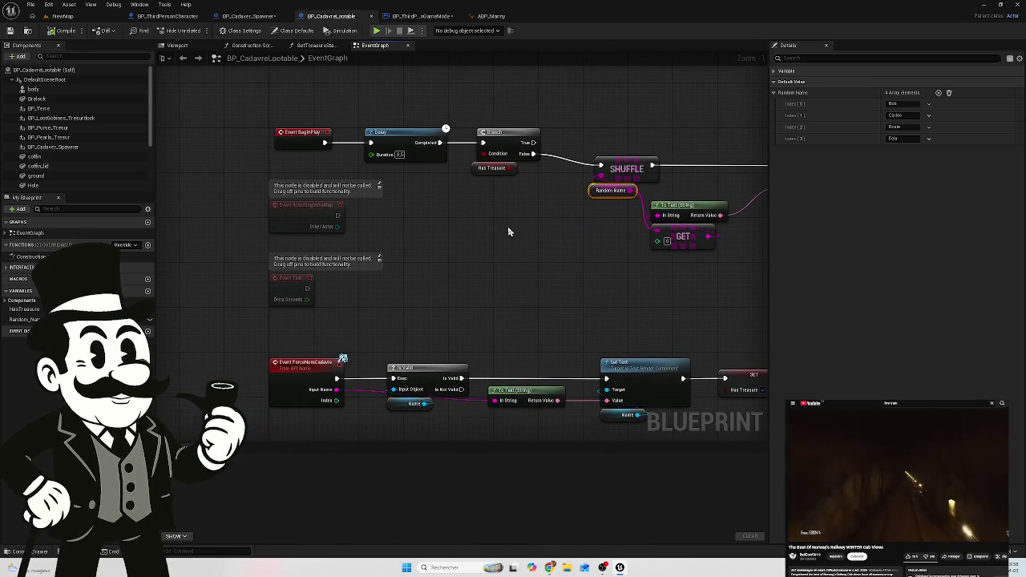
pyautogui.moveTo(601, 109)
pyautogui.mouseDown()
pyautogui.moveTo(534, 103)
pyautogui.moveTo(415, 169)
pyautogui.moveTo(378, 159)
pyautogui.mouseUp()
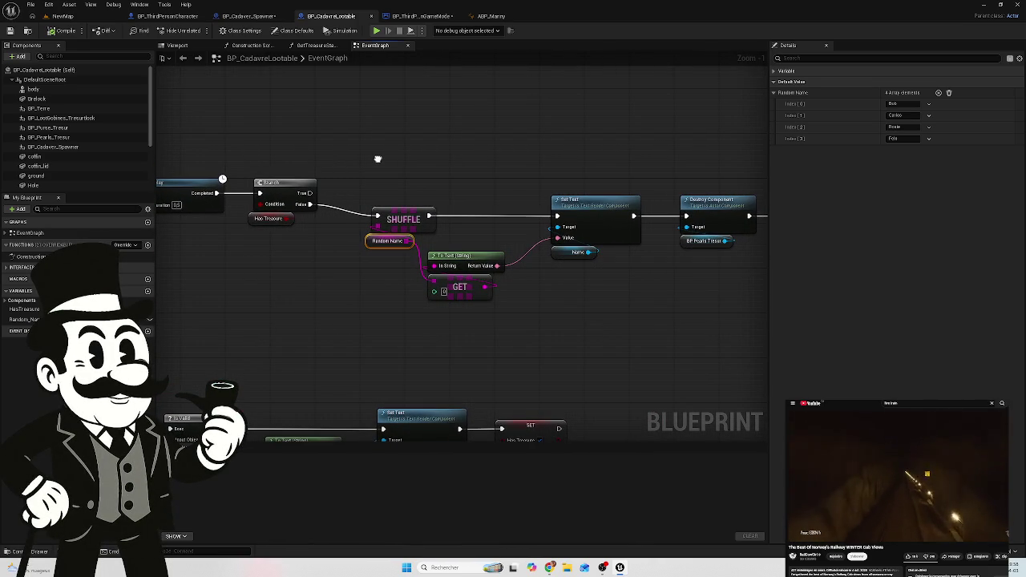
pyautogui.rightClick(321, 328)
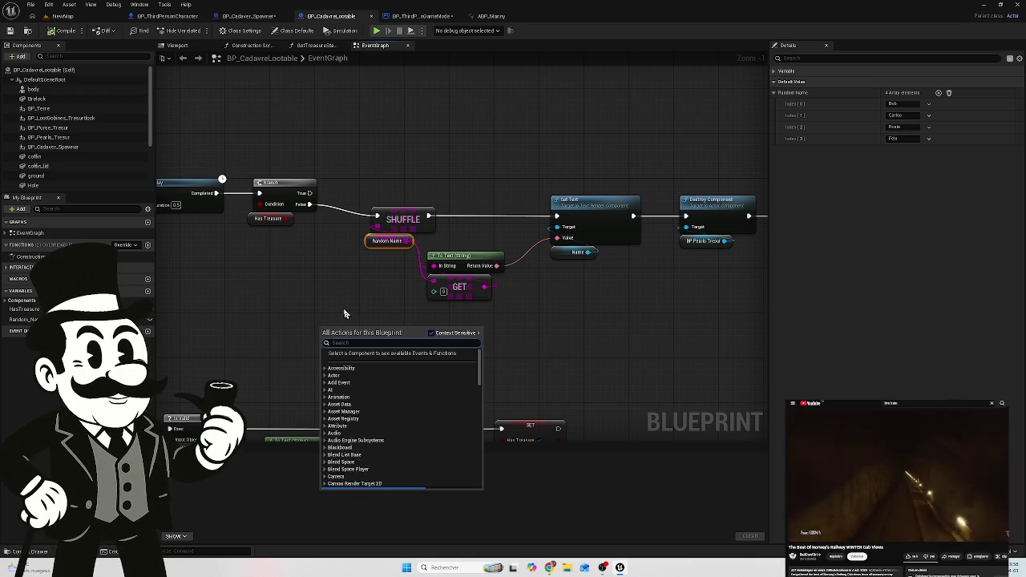
pyautogui.click(422, 15)
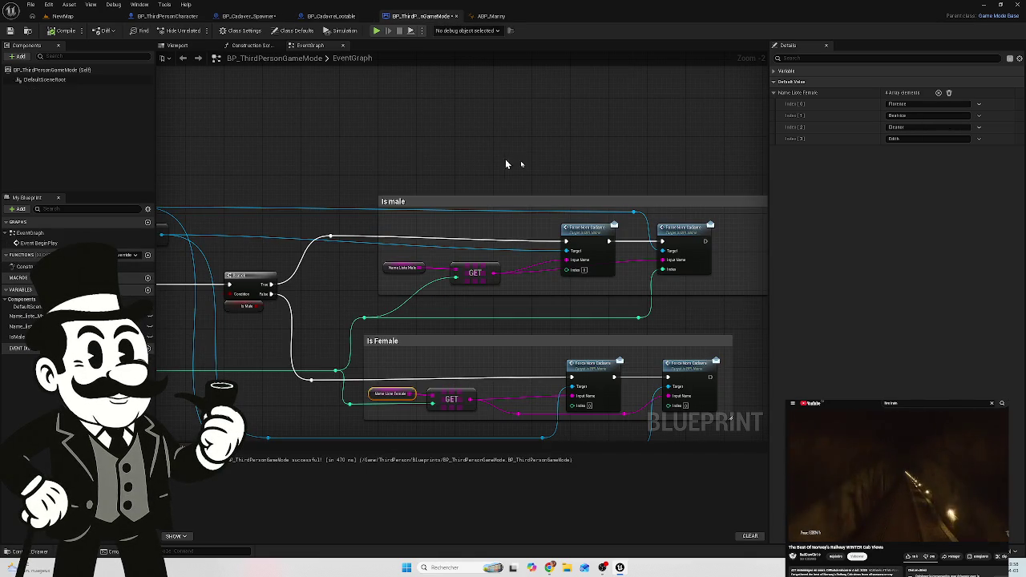
# Step: Zoom across the Is male and Is Female name groups, then view the lootable's BeginPlay chain
pyautogui.scroll(2, 546, 234)
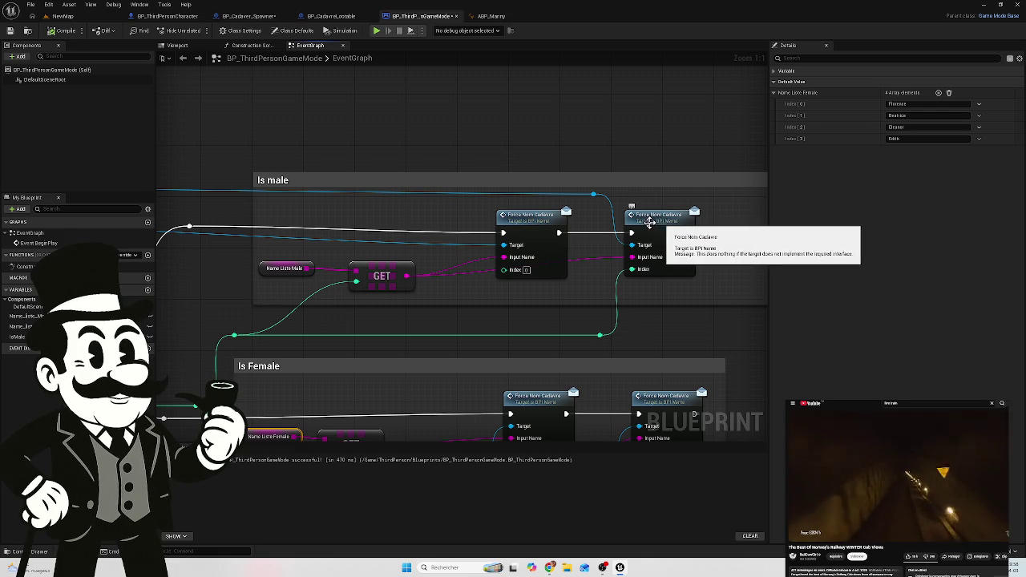
pyautogui.moveTo(423, 209)
pyautogui.mouseDown()
pyautogui.moveTo(451, 218)
pyautogui.moveTo(419, 217)
pyautogui.mouseUp()
pyautogui.scroll(-4, 355, 126)
pyautogui.moveTo(355, 126)
pyautogui.mouseDown()
pyautogui.moveTo(530, 150)
pyautogui.moveTo(431, 171)
pyautogui.moveTo(393, 167)
pyautogui.mouseUp()
pyautogui.scroll(2, 530, 150)
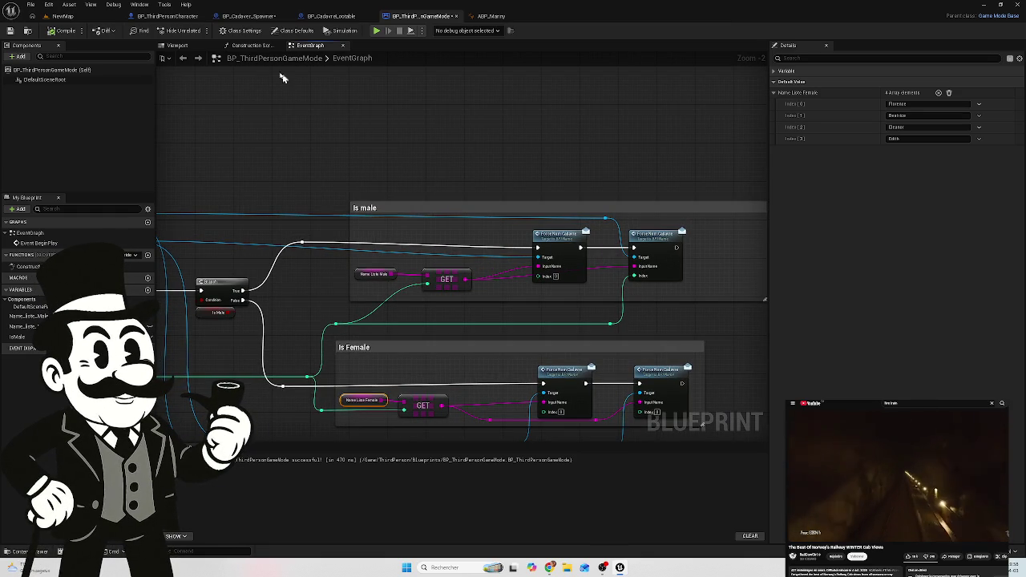
pyautogui.click(349, 18)
pyautogui.moveTo(380, 137)
pyautogui.mouseDown()
pyautogui.moveTo(650, 183)
pyautogui.moveTo(393, 135)
pyautogui.moveTo(590, 95)
pyautogui.mouseUp()
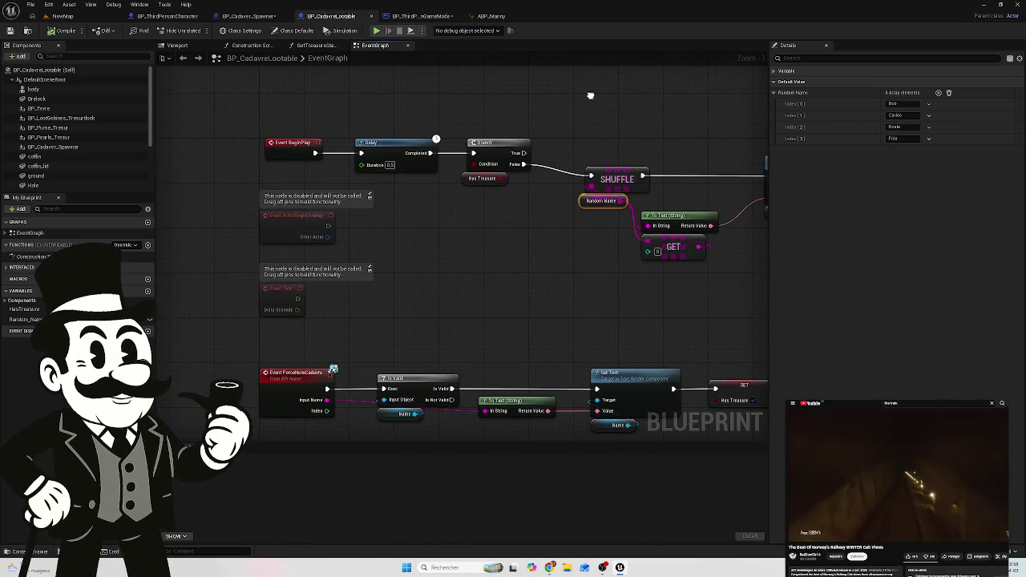
# Step: Inspect the lootable's ForceNomCadavre and BeginPlay shuffle chains, then switch to BP_Cadaver_Spawner
pyautogui.moveTo(497, 328)
pyautogui.mouseDown()
pyautogui.moveTo(433, 229)
pyautogui.moveTo(381, 209)
pyautogui.mouseUp()
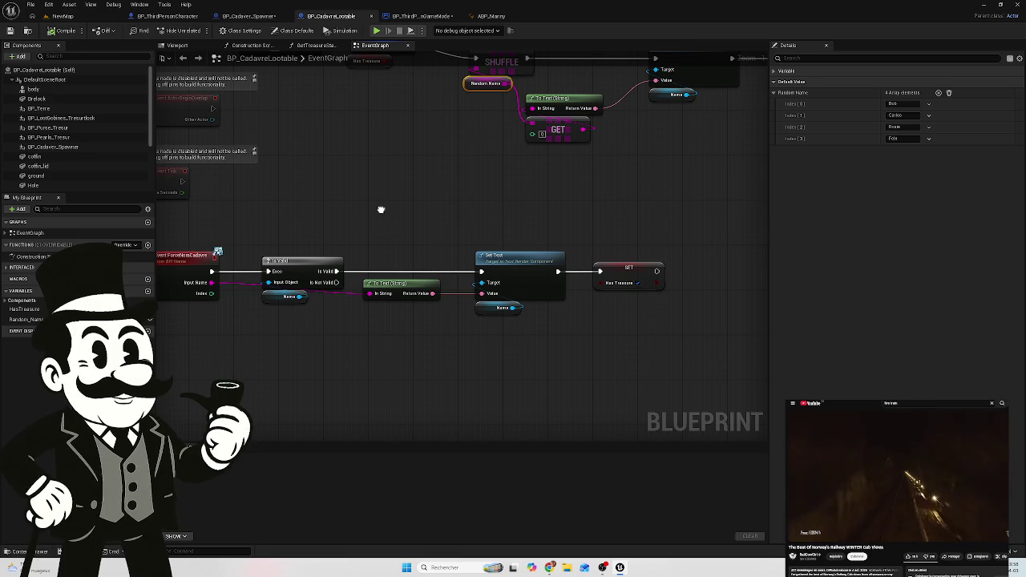
pyautogui.moveTo(381, 209); pyautogui.dragTo(381, 204)
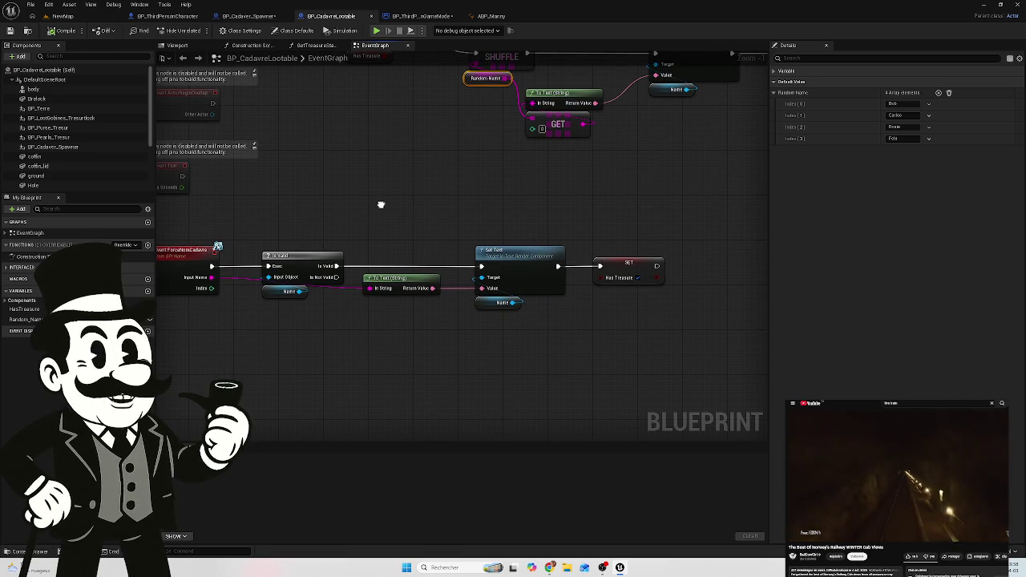
pyautogui.moveTo(449, 157)
pyautogui.mouseDown()
pyautogui.moveTo(380, 185)
pyautogui.moveTo(411, 222)
pyautogui.moveTo(482, 255)
pyautogui.moveTo(478, 263)
pyautogui.mouseUp()
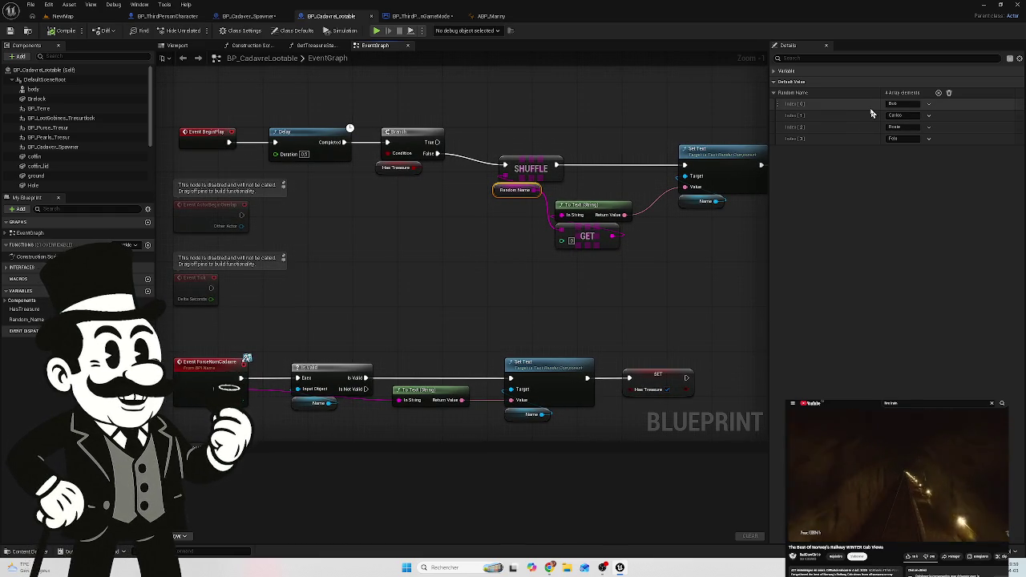
pyautogui.moveTo(364, 210)
pyautogui.mouseDown()
pyautogui.moveTo(496, 245)
pyautogui.moveTo(348, 201)
pyautogui.moveTo(353, 222)
pyautogui.moveTo(295, 232)
pyautogui.mouseUp()
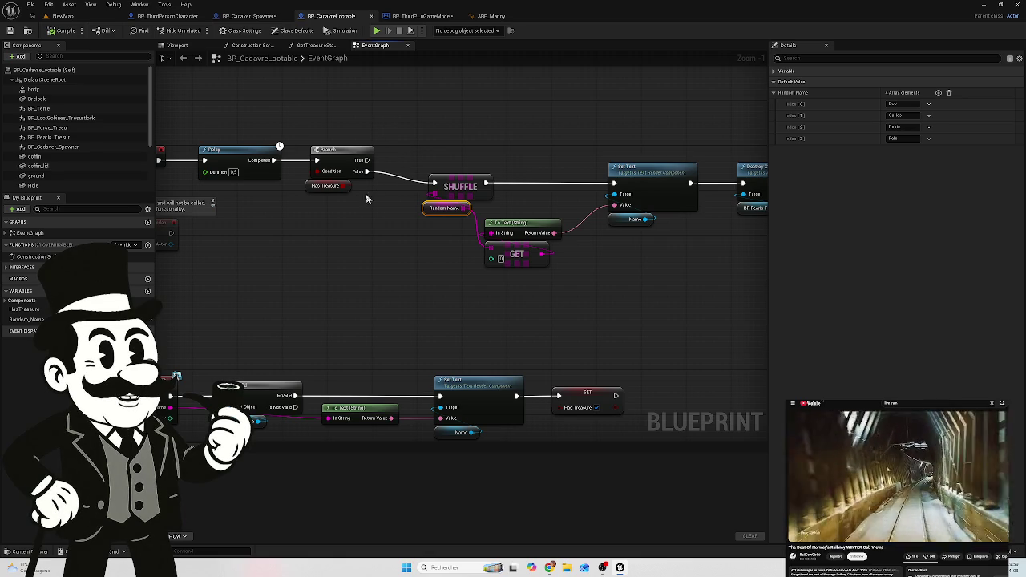
pyautogui.moveTo(335, 225)
pyautogui.mouseDown()
pyautogui.moveTo(516, 232)
pyautogui.moveTo(323, 221)
pyautogui.mouseUp()
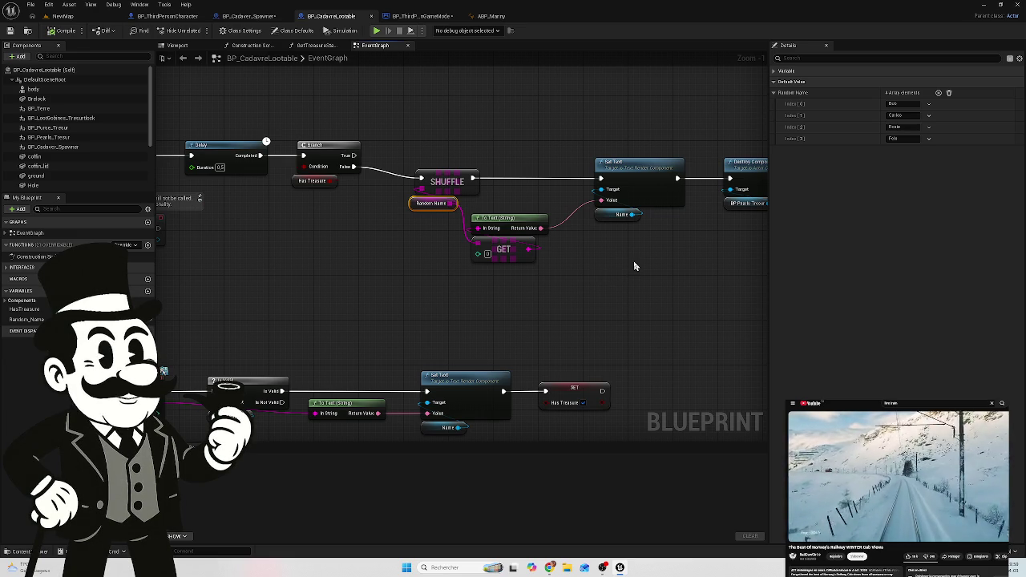
pyautogui.moveTo(634, 266); pyautogui.dragTo(596, 256)
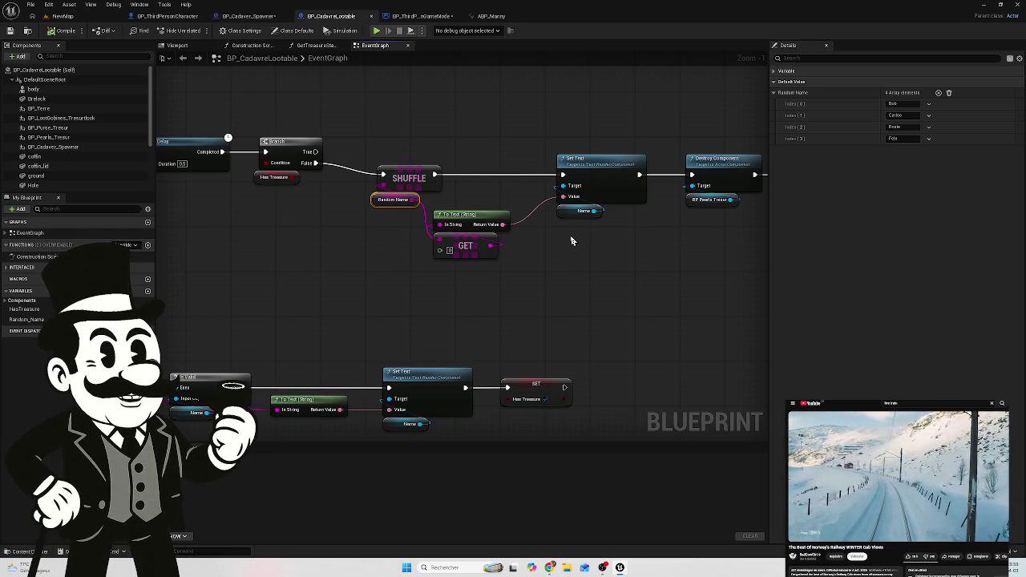
pyautogui.click(248, 15)
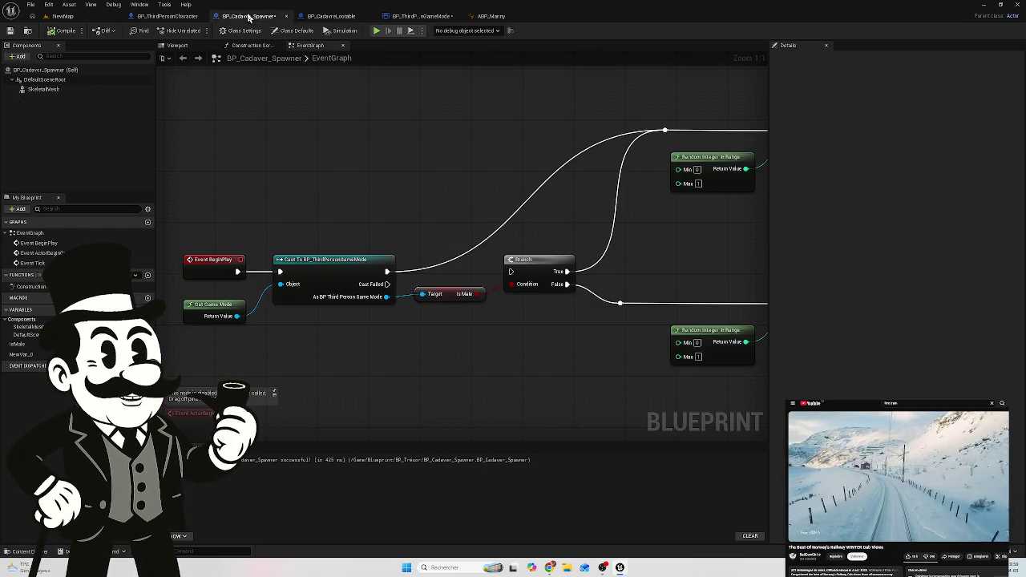
# Step: Review the spawner's BeginPlay chain with the Is Male branch and random index, then switch to BP_ThirdPersonGameMode
pyautogui.scroll(-3, 273, 201)
pyautogui.moveTo(239, 190)
pyautogui.mouseDown()
pyautogui.moveTo(229, 188)
pyautogui.moveTo(401, 164)
pyautogui.mouseUp()
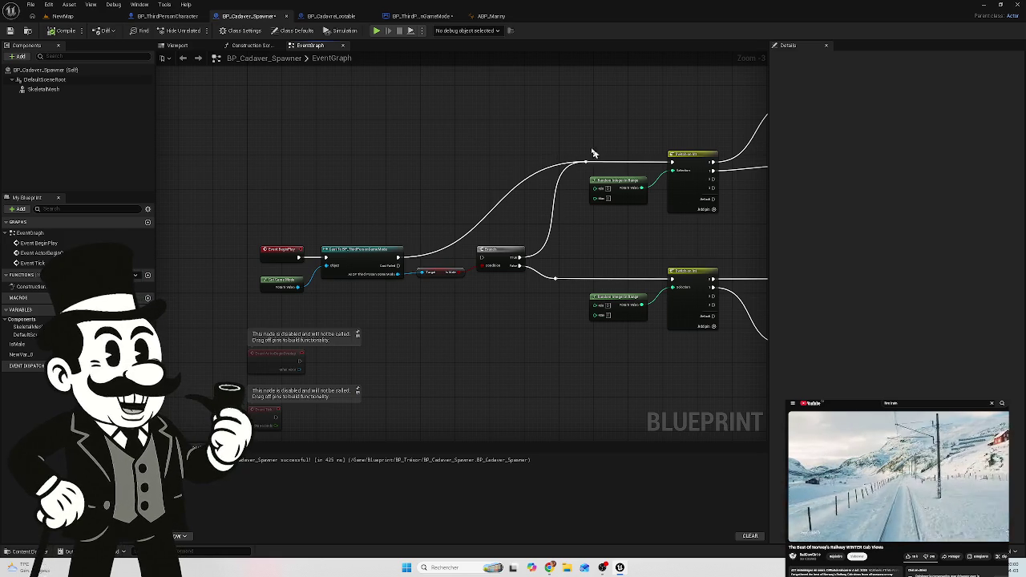
pyautogui.click(421, 16)
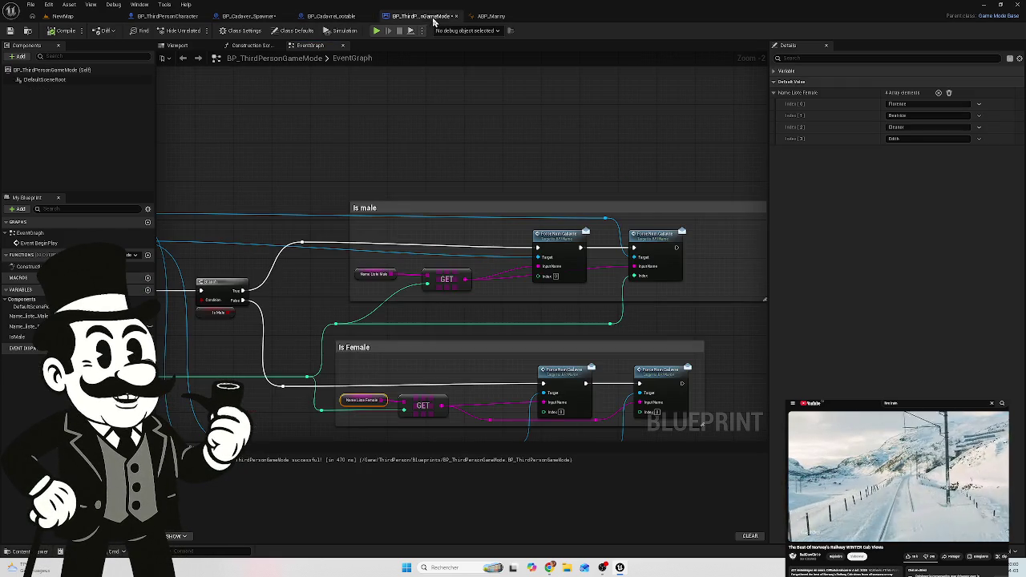
# Step: Inspect both Force Nom Cadavre calls in the Is male and Is Female groups, then return to BP_Cadaver_Spawner
pyautogui.moveTo(515, 157)
pyautogui.mouseDown()
pyautogui.moveTo(502, 124)
pyautogui.moveTo(578, 77)
pyautogui.moveTo(605, 79)
pyautogui.mouseUp()
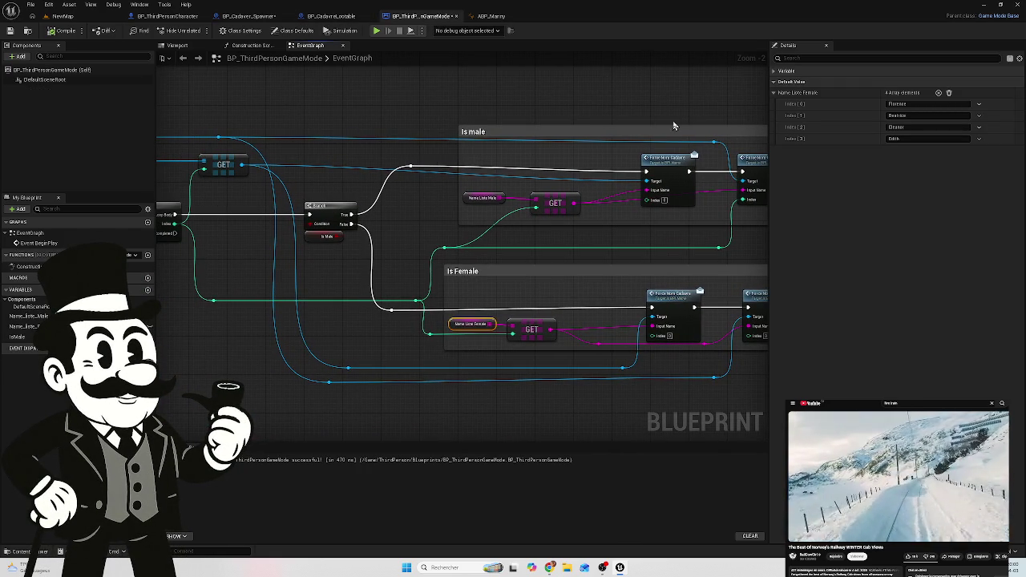
pyautogui.scroll(2, 710, 178)
pyautogui.moveTo(650, 119); pyautogui.dragTo(569, 134)
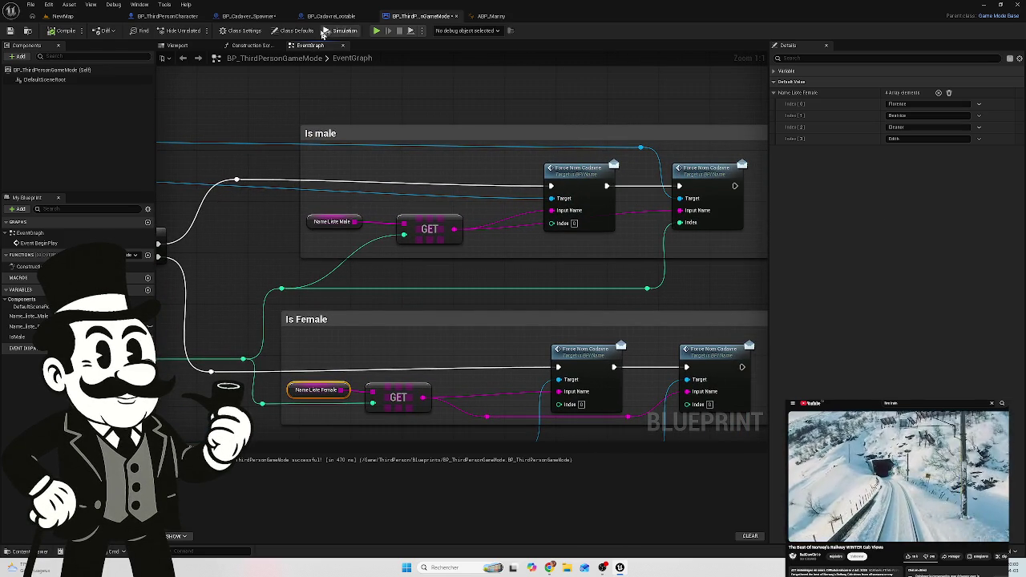
pyautogui.click(249, 16)
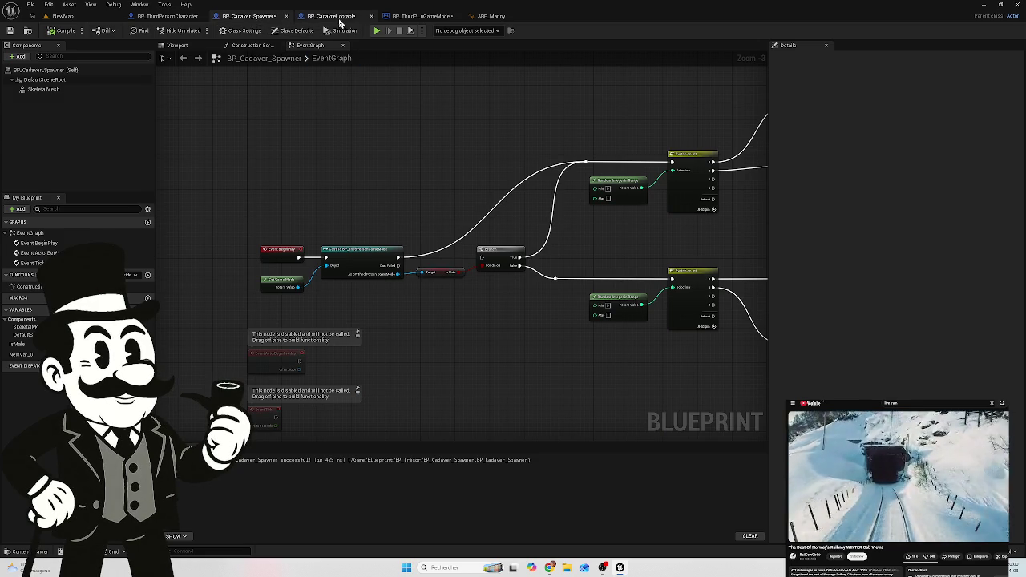
# Step: In BP_CadavreLootable, convert ForceNomCadavre's Input Name with To Text and route it through a reroute to Set Text's Value
pyautogui.click(331, 17)
pyautogui.moveTo(330, 233)
pyautogui.mouseDown()
pyautogui.moveTo(589, 245)
pyautogui.moveTo(447, 102)
pyautogui.mouseUp()
pyautogui.scroll(1, 302, 291)
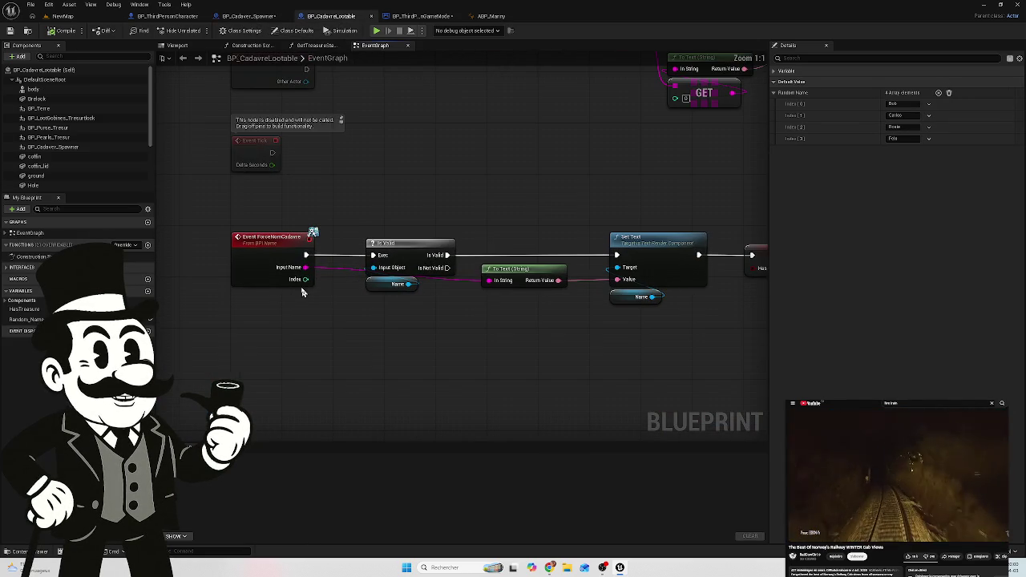
pyautogui.scroll(-2, 401, 217)
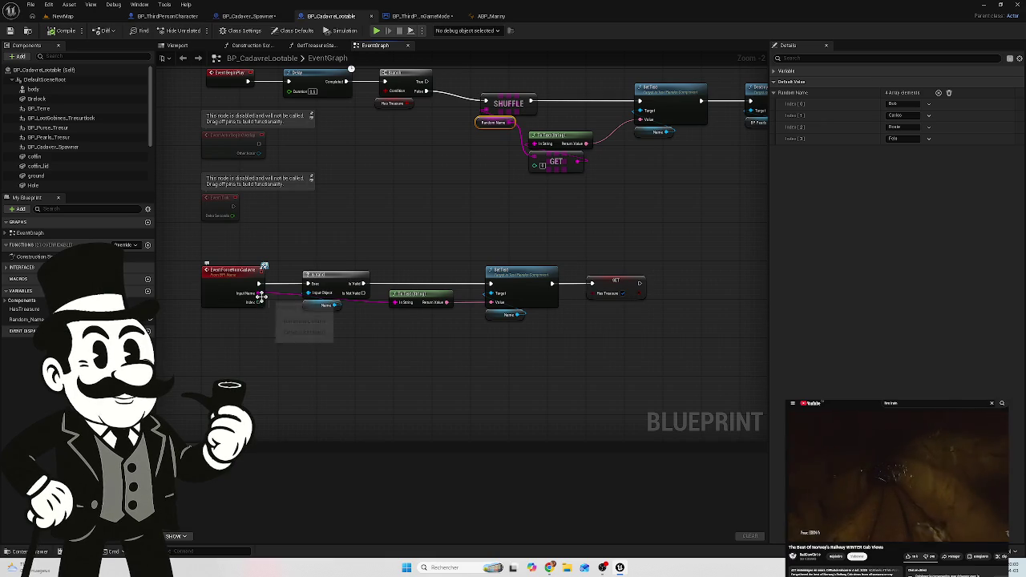
pyautogui.moveTo(259, 293)
pyautogui.mouseDown()
pyautogui.moveTo(444, 186)
pyautogui.moveTo(636, 130)
pyautogui.moveTo(639, 120)
pyautogui.mouseUp()
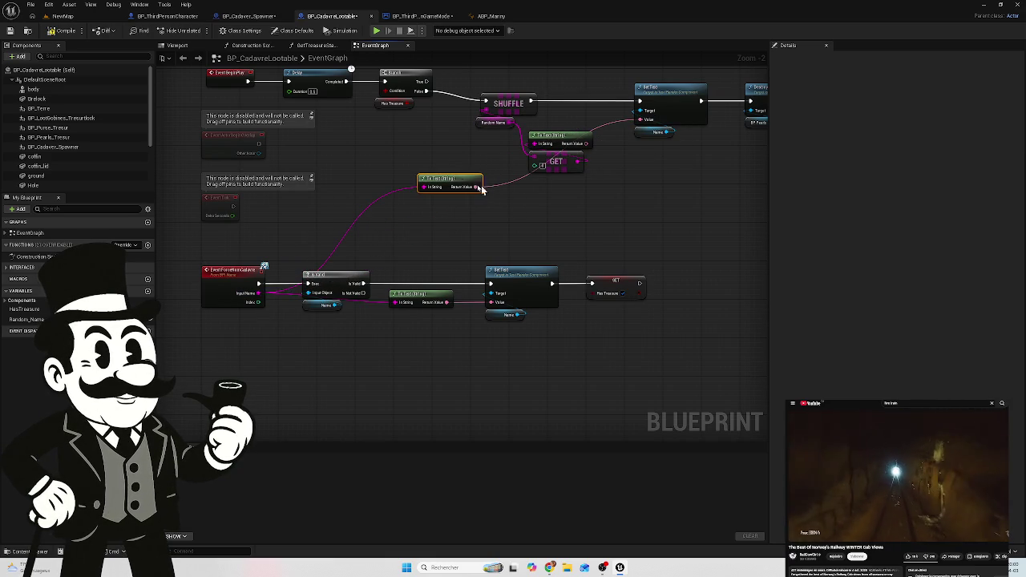
pyautogui.moveTo(456, 186)
pyautogui.mouseDown()
pyautogui.moveTo(336, 244)
pyautogui.moveTo(339, 254)
pyautogui.mouseUp()
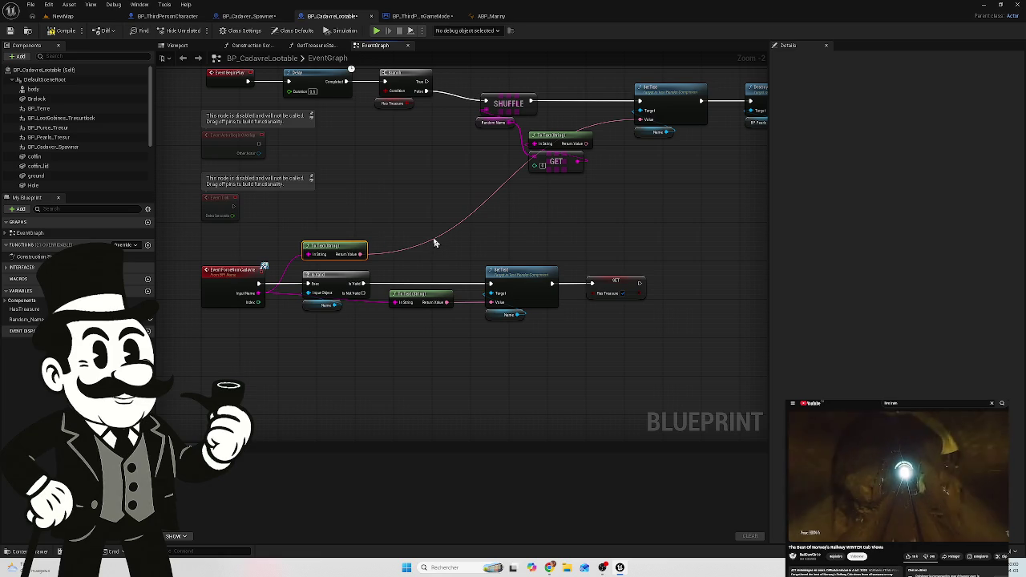
pyautogui.doubleClick(434, 236)
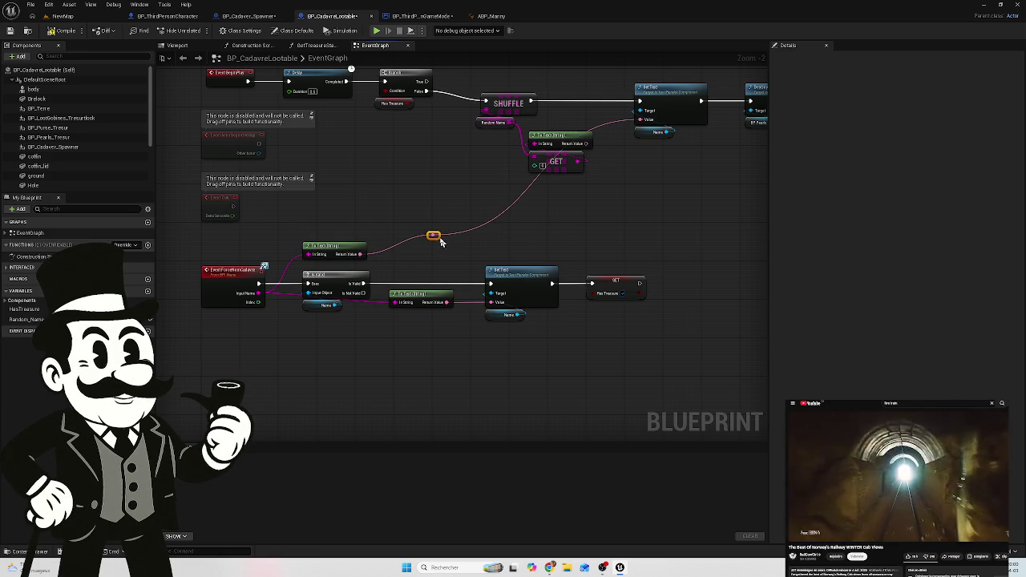
pyautogui.moveTo(434, 237)
pyautogui.mouseDown()
pyautogui.moveTo(583, 232)
pyautogui.moveTo(596, 260)
pyautogui.mouseUp()
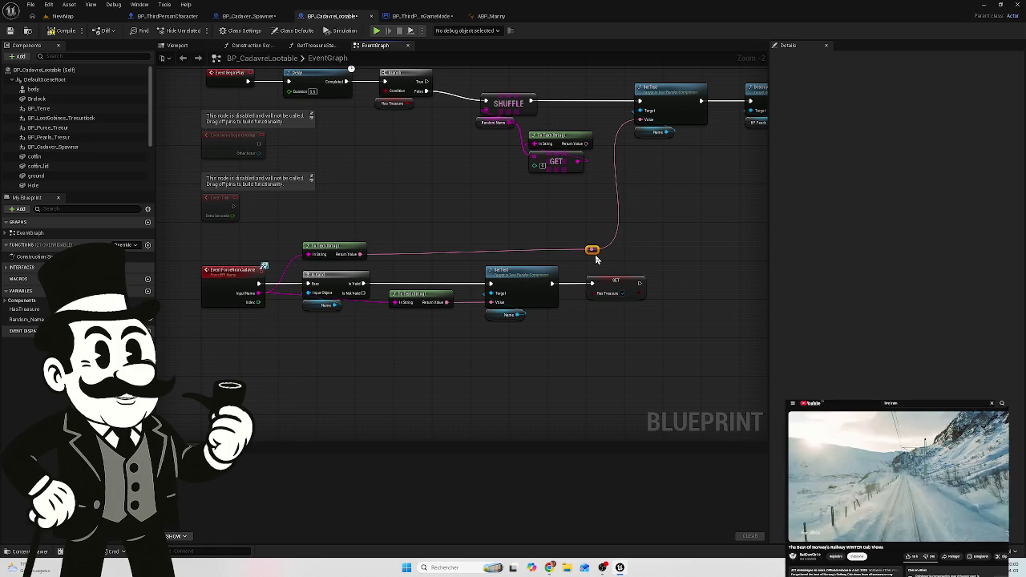
# Step: Save all four modified assets and start a play test of NewMap
pyautogui.hotkey('ctrl', 'shift', 's')
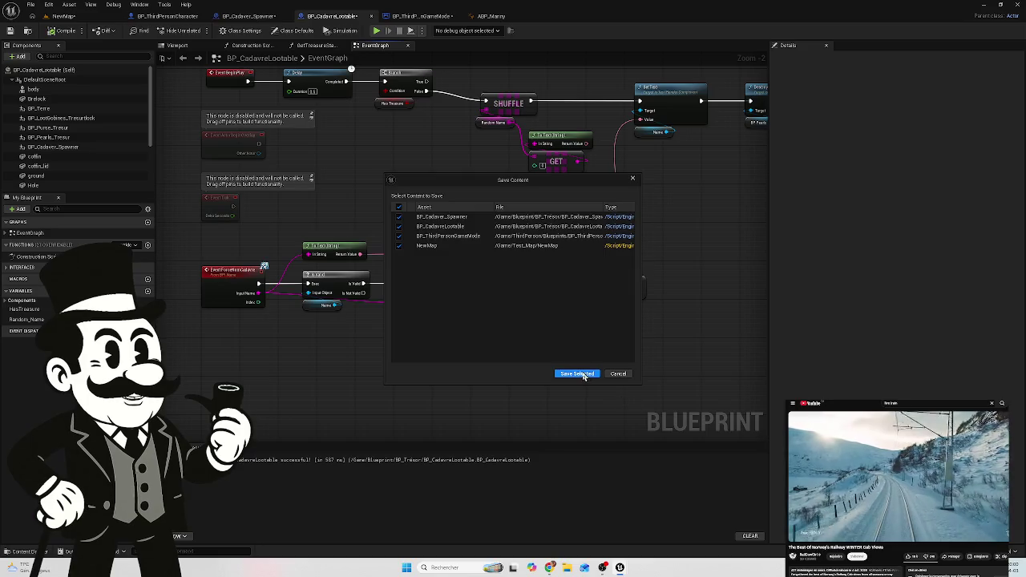
pyautogui.click(575, 371)
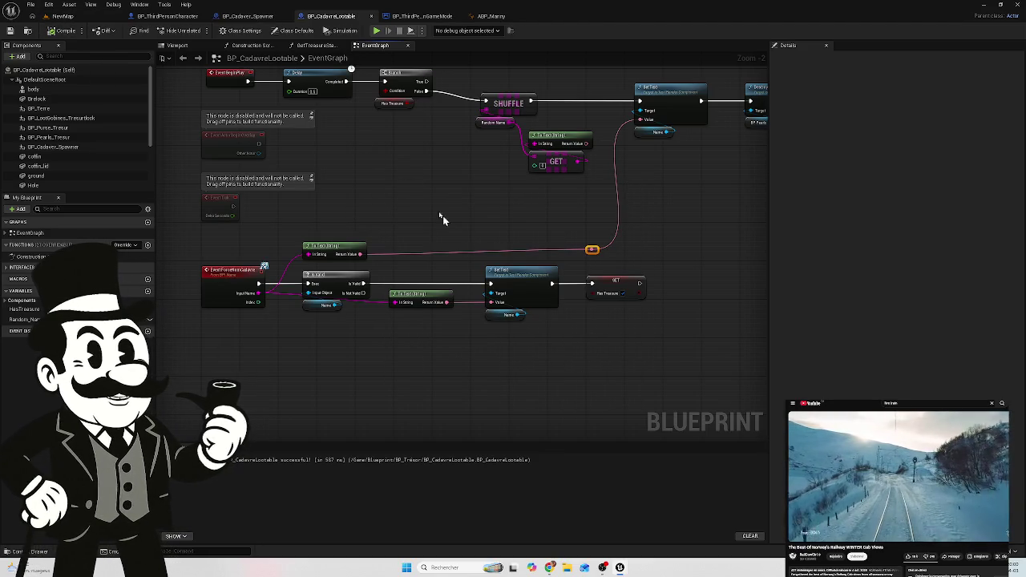
pyautogui.click(61, 16)
pyautogui.click(200, 30)
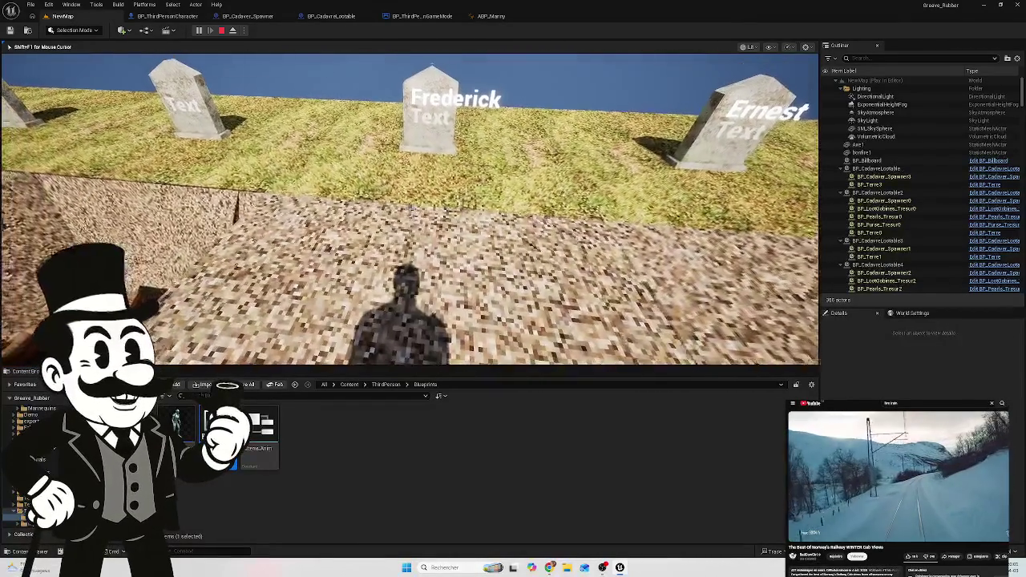
pyautogui.press('w')
pyautogui.press('space')
pyautogui.press('w')
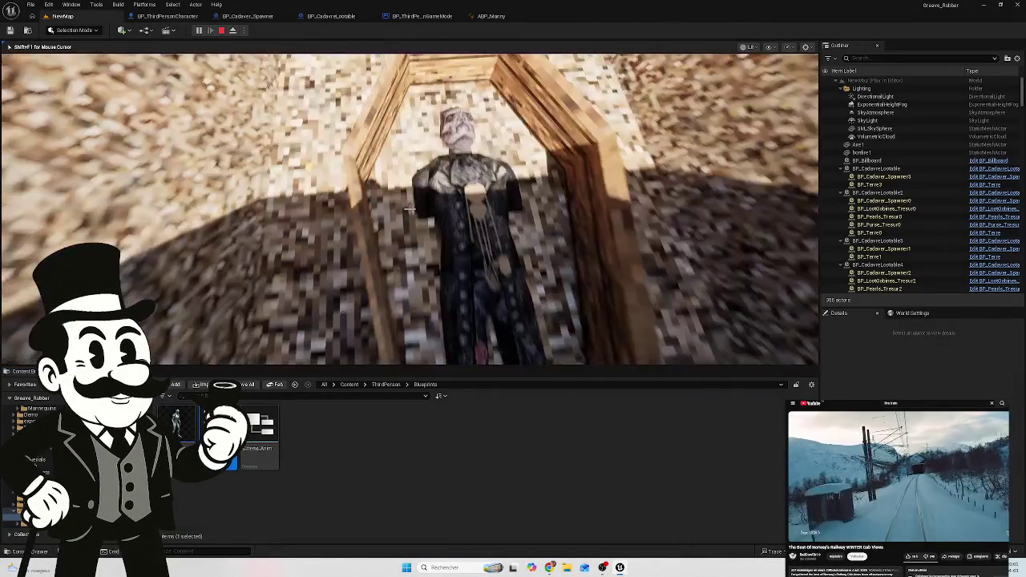
pyautogui.press('space')
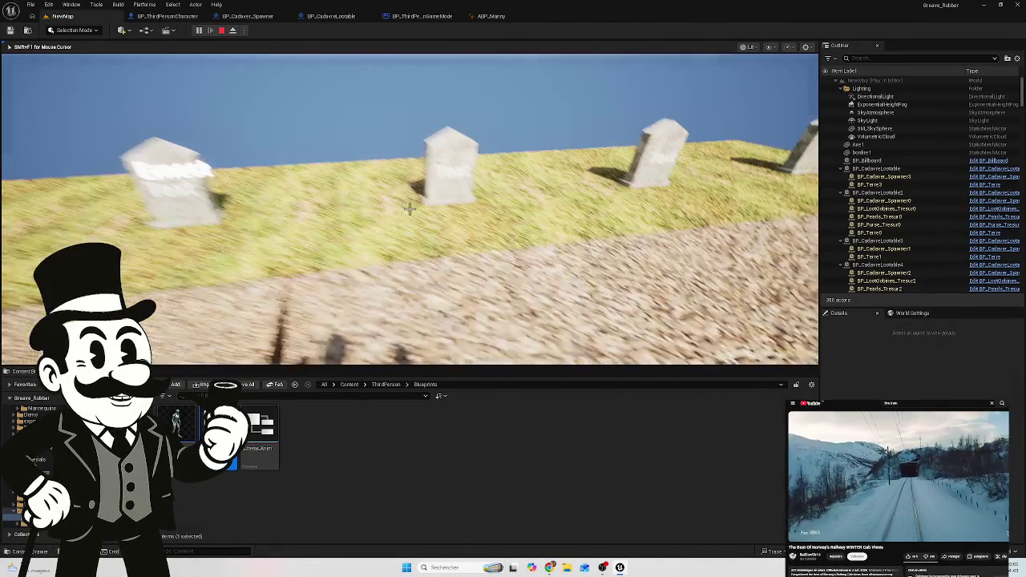
pyautogui.press('Escape')
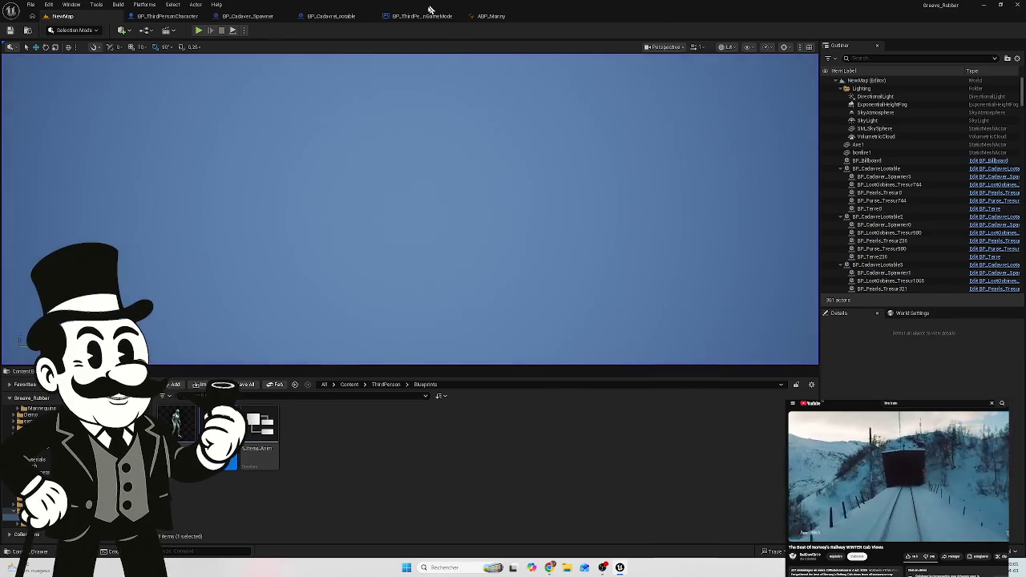
# Step: Delete the extra To Text node and reroute, and wire the random-name text output back into Set Text's Value
pyautogui.click(425, 16)
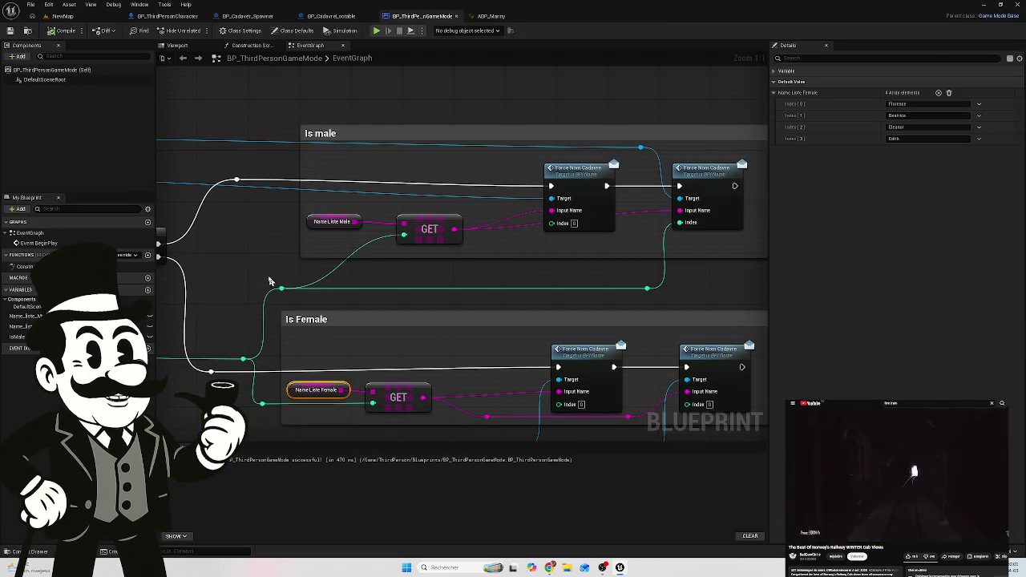
pyautogui.click(337, 16)
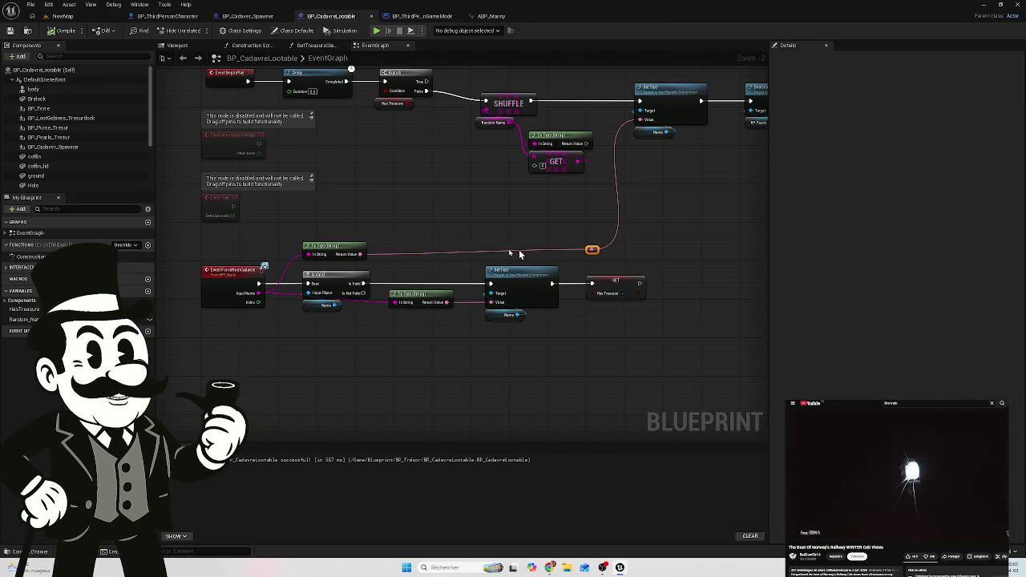
pyautogui.moveTo(592, 179); pyautogui.dragTo(469, 225)
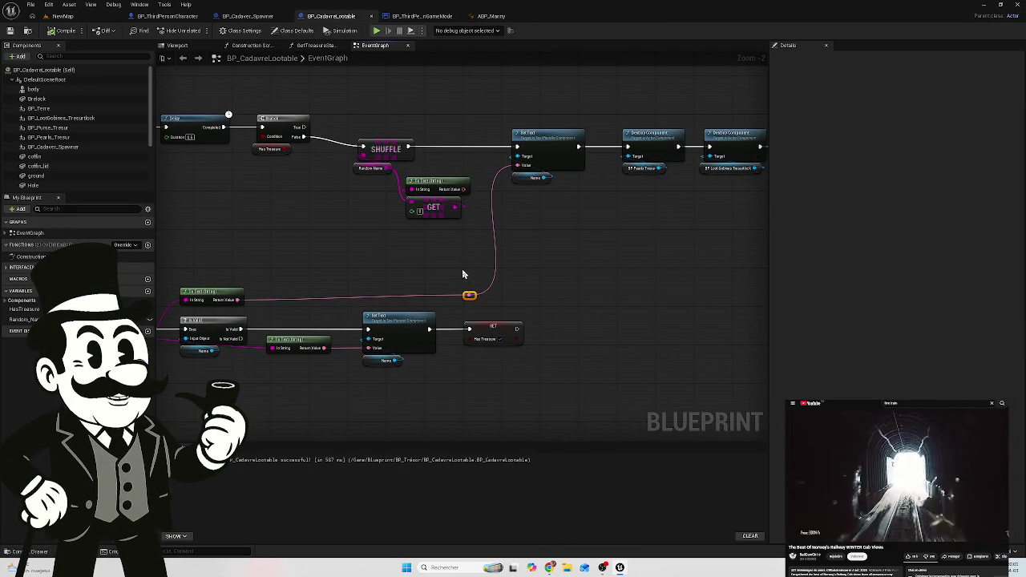
pyautogui.moveTo(266, 287); pyautogui.dragTo(332, 264)
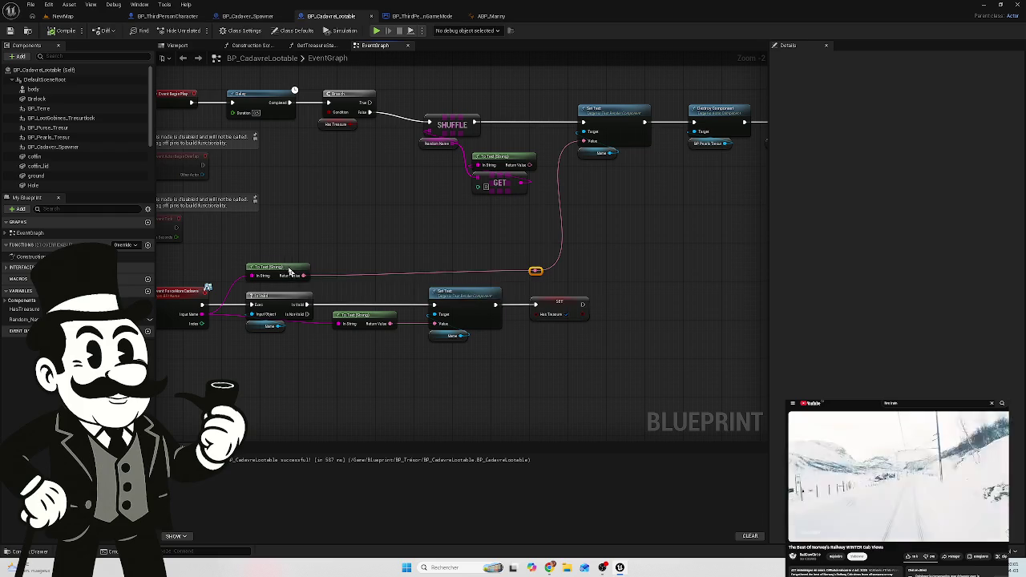
pyautogui.press('Delete')
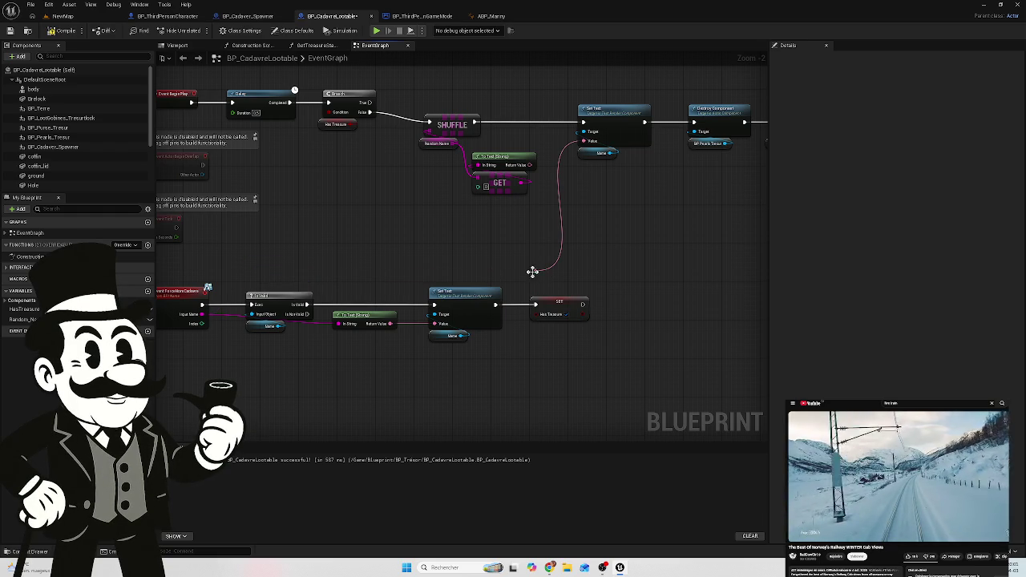
pyautogui.press('Delete')
pyautogui.moveTo(530, 164)
pyautogui.mouseDown()
pyautogui.moveTo(576, 155)
pyautogui.moveTo(584, 141)
pyautogui.mouseUp()
pyautogui.moveTo(598, 232)
pyautogui.mouseDown()
pyautogui.moveTo(481, 272)
pyautogui.moveTo(430, 275)
pyautogui.moveTo(403, 259)
pyautogui.moveTo(626, 288)
pyautogui.mouseUp()
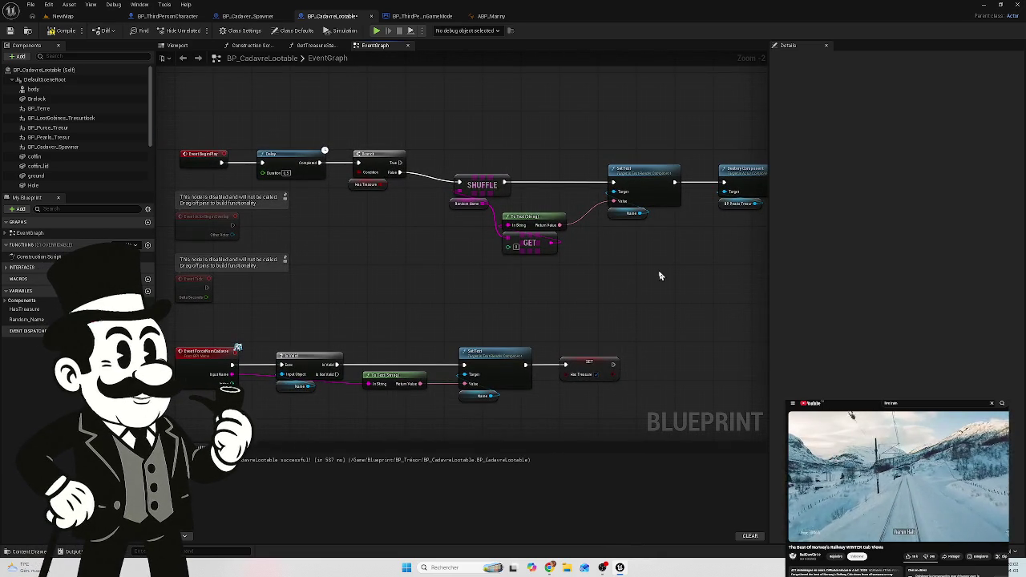
# Step: Look over the SHUFFLE, Delay, Branch and ForceName rows, selecting the Is Valid and Name nodes
pyautogui.scroll(2, 708, 257)
pyautogui.scroll(1, 609, 280)
pyautogui.moveTo(607, 273)
pyautogui.mouseDown()
pyautogui.moveTo(426, 299)
pyautogui.moveTo(604, 315)
pyautogui.mouseUp()
pyautogui.moveTo(325, 265)
pyautogui.mouseDown()
pyautogui.moveTo(503, 277)
pyautogui.moveTo(470, 272)
pyautogui.moveTo(445, 299)
pyautogui.moveTo(379, 293)
pyautogui.mouseUp()
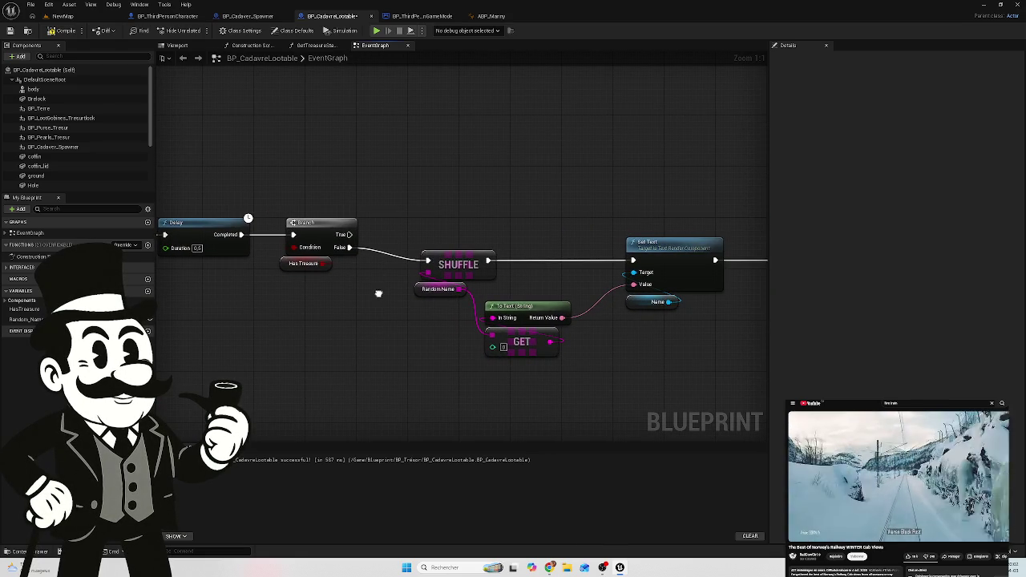
pyautogui.moveTo(379, 293); pyautogui.dragTo(347, 289)
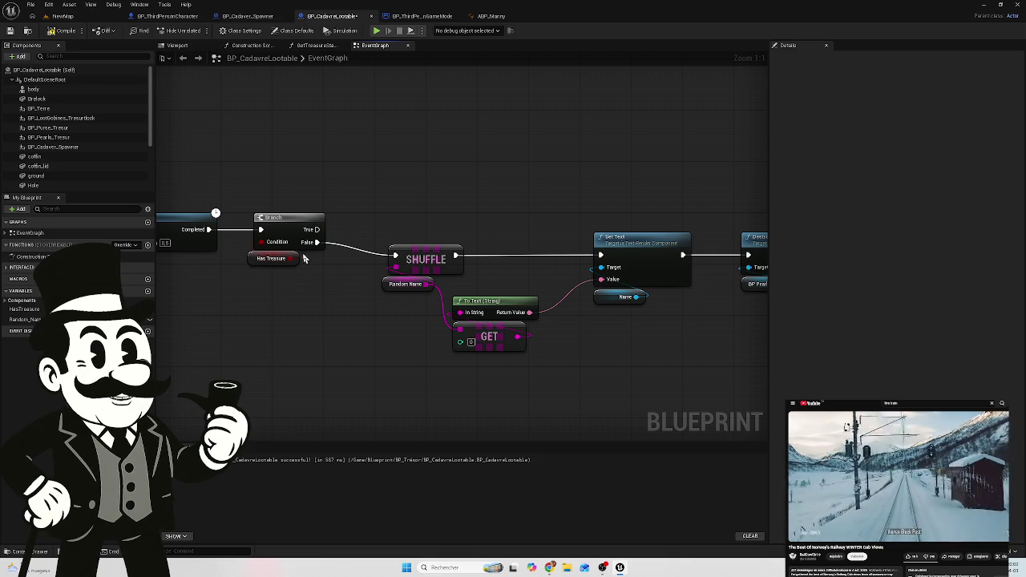
pyautogui.moveTo(591, 358)
pyautogui.mouseDown()
pyautogui.moveTo(325, 330)
pyautogui.moveTo(436, 332)
pyautogui.mouseUp()
pyautogui.scroll(-3, 408, 328)
pyautogui.moveTo(362, 344); pyautogui.dragTo(602, 294)
pyautogui.scroll(3, 416, 272)
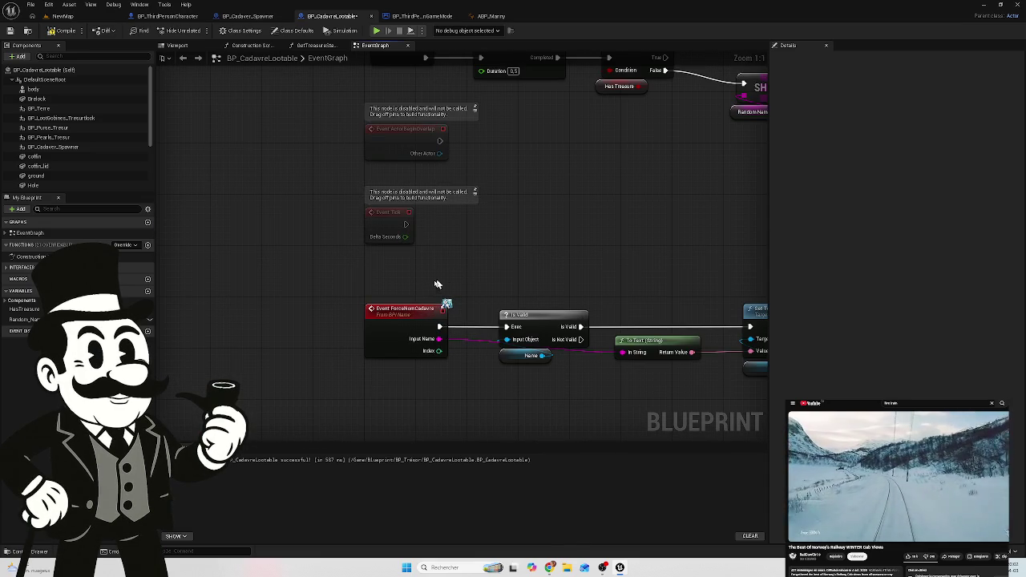
pyautogui.moveTo(532, 275); pyautogui.dragTo(401, 256)
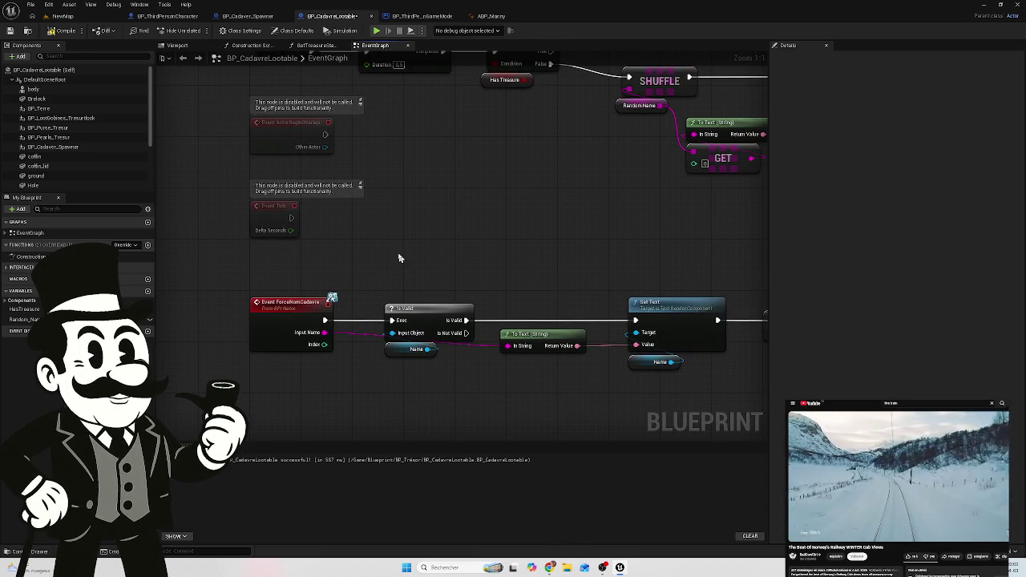
pyautogui.moveTo(499, 257)
pyautogui.mouseDown()
pyautogui.moveTo(360, 243)
pyautogui.moveTo(444, 229)
pyautogui.moveTo(412, 228)
pyautogui.mouseUp()
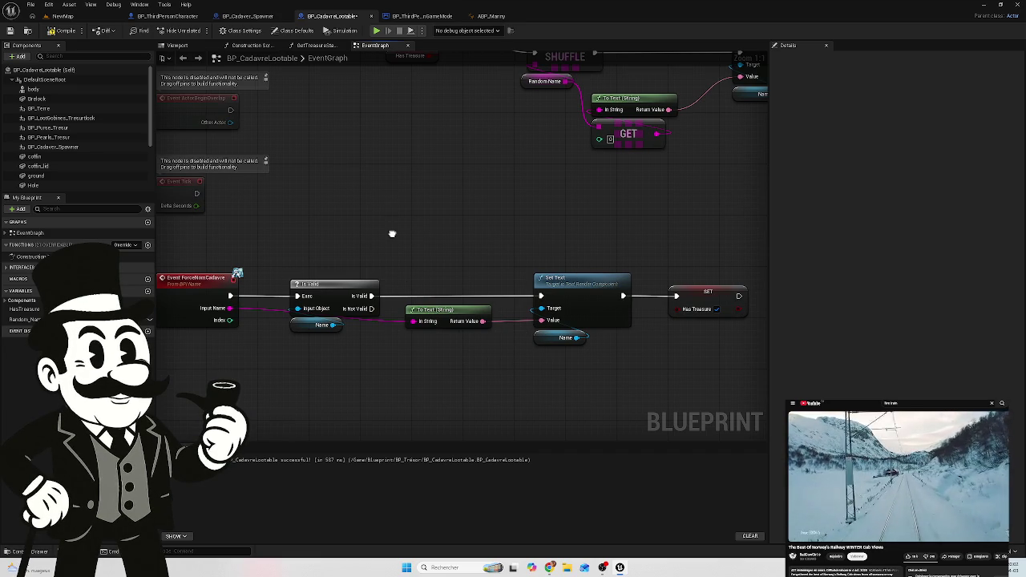
pyautogui.moveTo(392, 233); pyautogui.dragTo(394, 224)
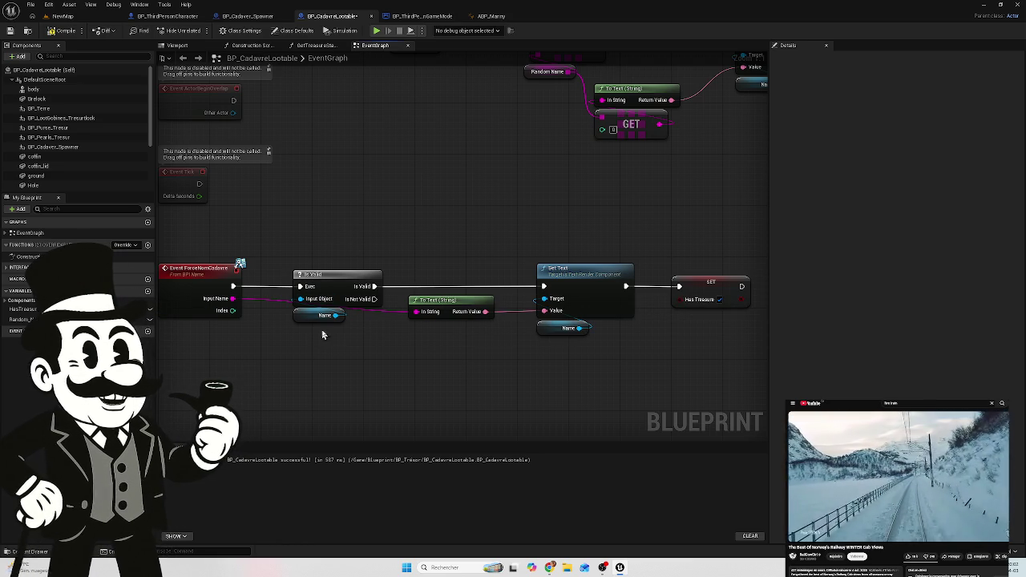
pyautogui.moveTo(315, 241)
pyautogui.mouseDown()
pyautogui.moveTo(314, 341)
pyautogui.moveTo(303, 365)
pyautogui.mouseUp()
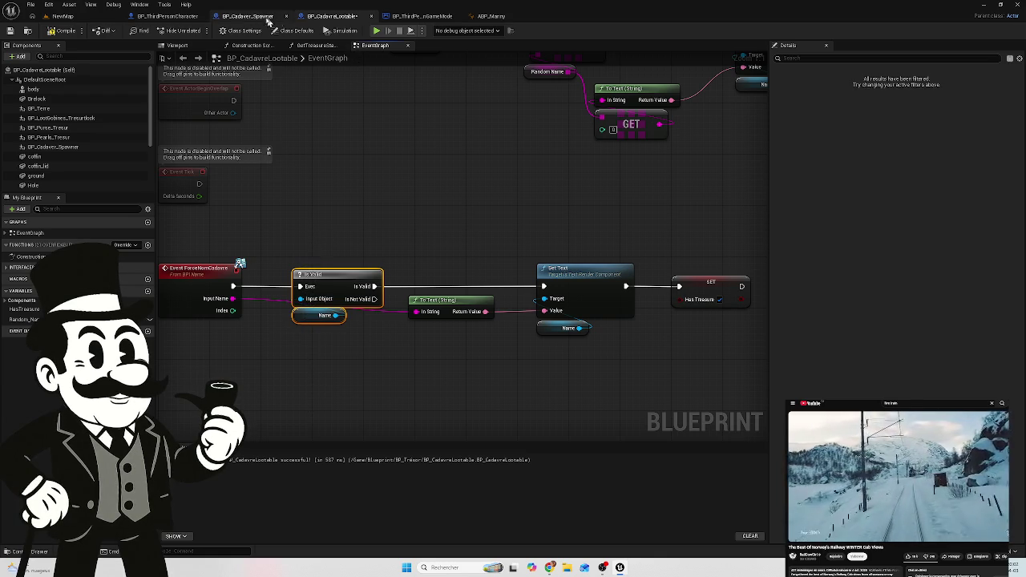
# Step: Open BP_Cadaver_Spawner and review its Set Skeletal Mesh nodes
pyautogui.click(243, 19)
pyautogui.moveTo(375, 153); pyautogui.dragTo(165, 165)
pyautogui.moveTo(219, 199)
pyautogui.mouseDown()
pyautogui.moveTo(298, 207)
pyautogui.moveTo(282, 225)
pyautogui.mouseUp()
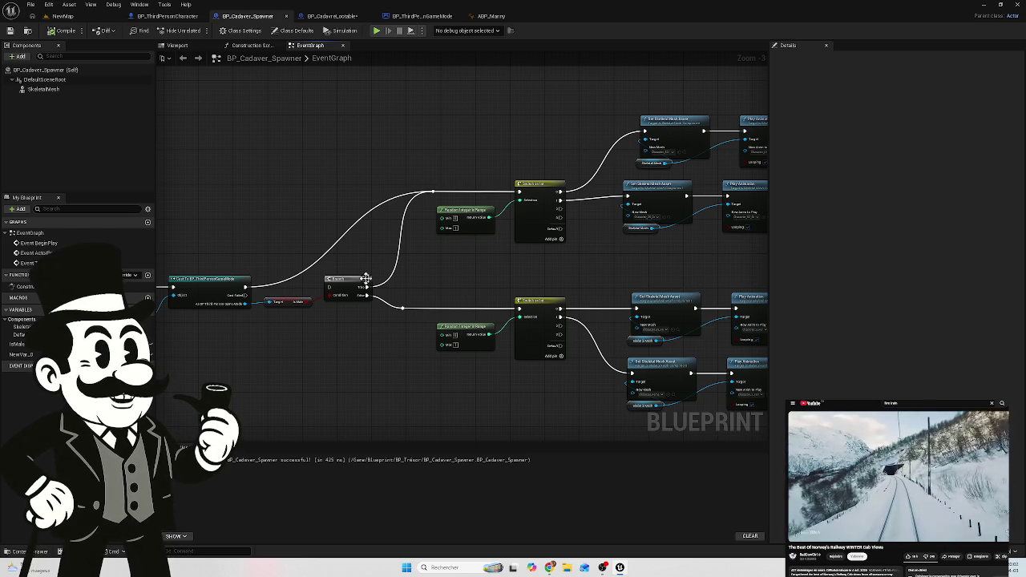
# Step: Pass through the BP_CadavreLootable and BP_ThirdPersonCharacter graphs and return to the NewMap level
pyautogui.click(347, 18)
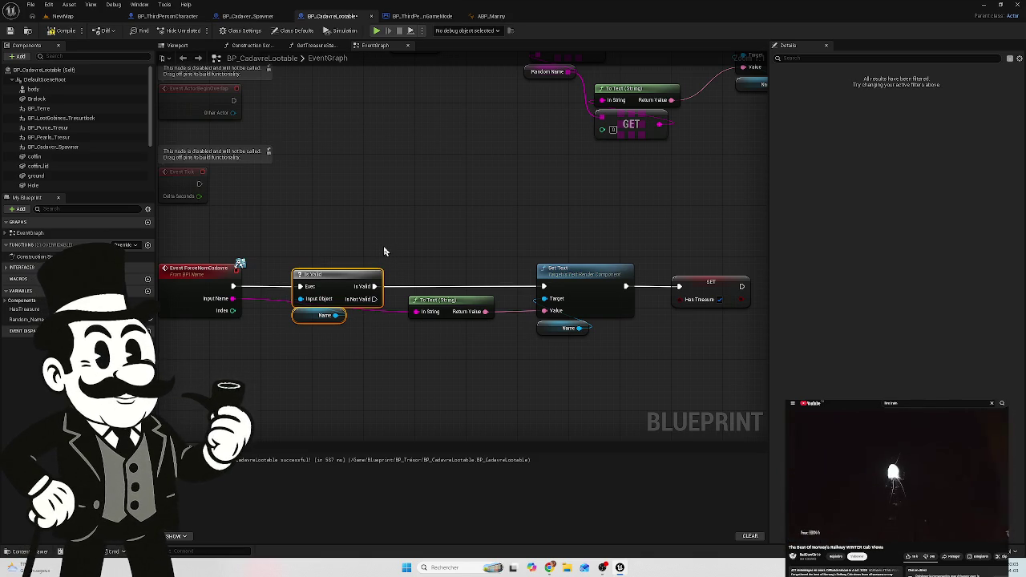
pyautogui.click(146, 15)
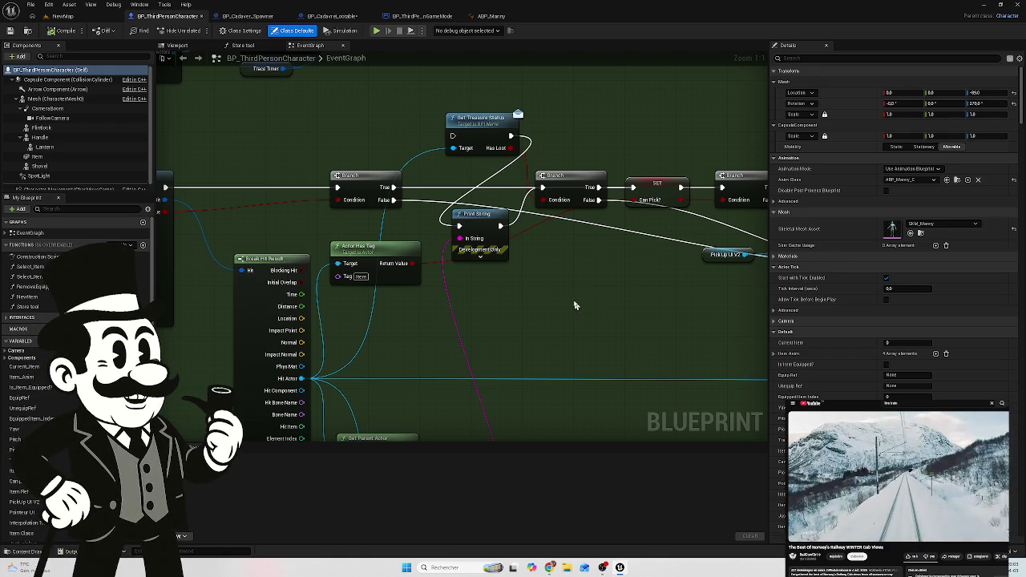
pyautogui.click(71, 17)
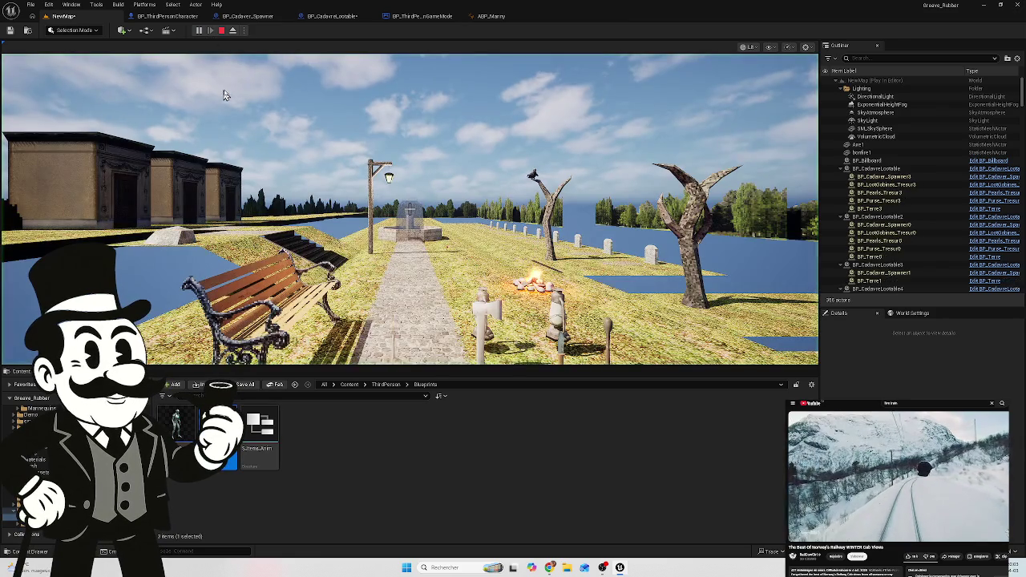
# Step: Stop the play session and bring up BP_ThirdPersonCharacter's event graph
pyautogui.click(223, 30)
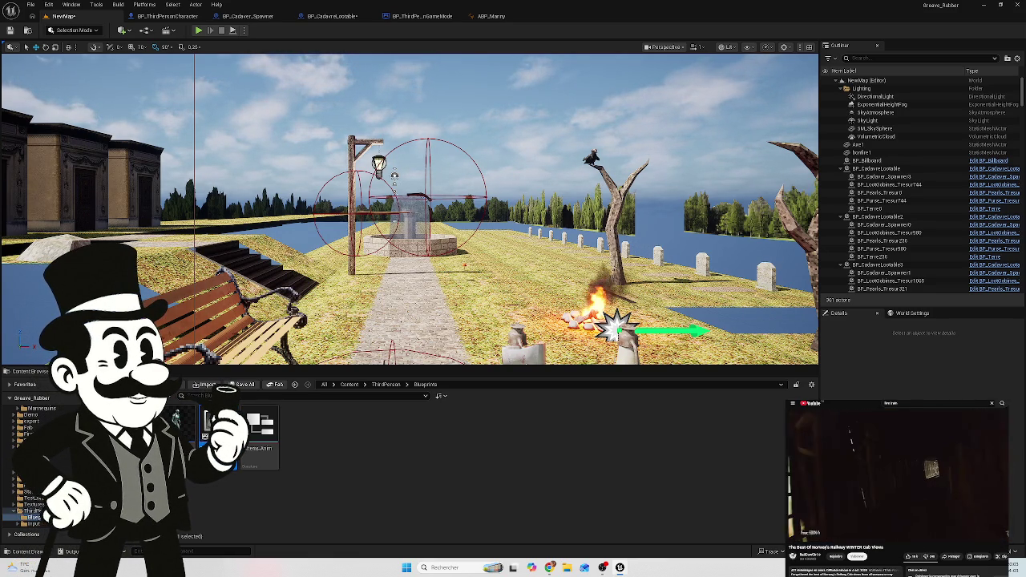
pyautogui.click(158, 16)
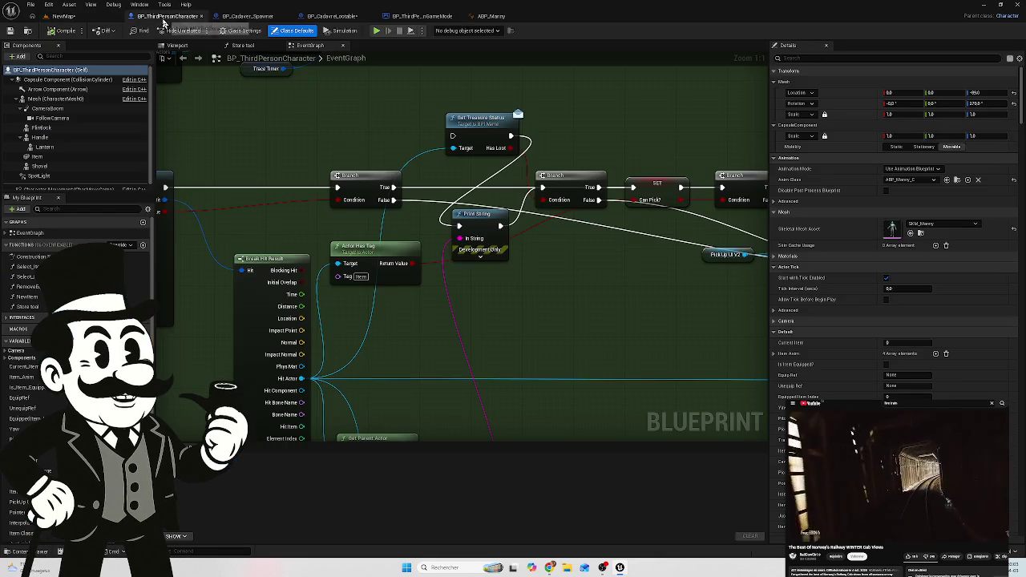
# Step: In BP_Cadaver_Spawner, connect the Cast to BP_ThirdPersonGameMode execution output to the Branch
pyautogui.click(241, 16)
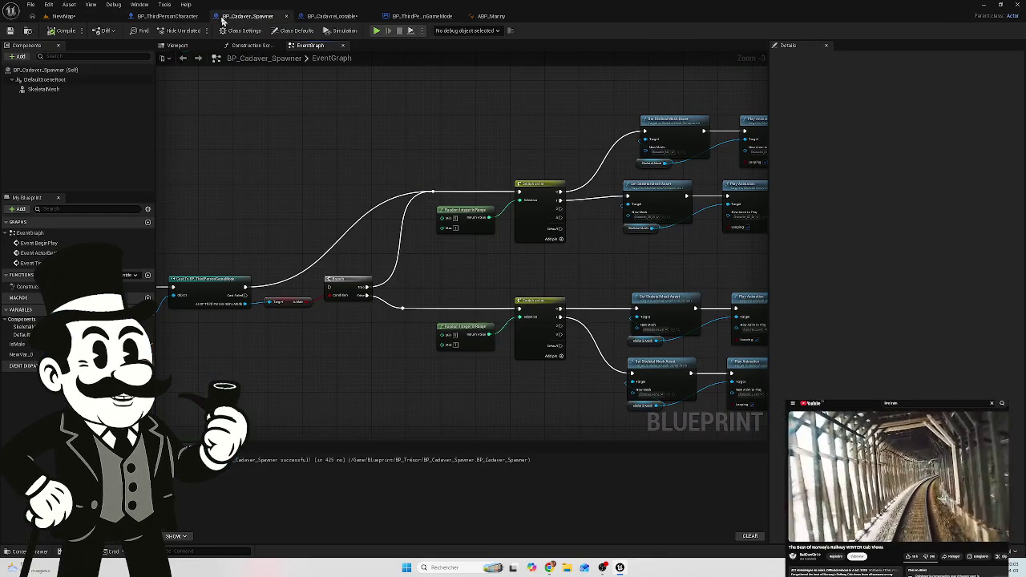
pyautogui.moveTo(484, 208)
pyautogui.mouseDown()
pyautogui.moveTo(468, 259)
pyautogui.moveTo(380, 236)
pyautogui.moveTo(565, 247)
pyautogui.mouseUp()
pyautogui.scroll(4, 319, 259)
pyautogui.moveTo(365, 283)
pyautogui.mouseDown()
pyautogui.moveTo(371, 293)
pyautogui.moveTo(488, 284)
pyautogui.mouseUp()
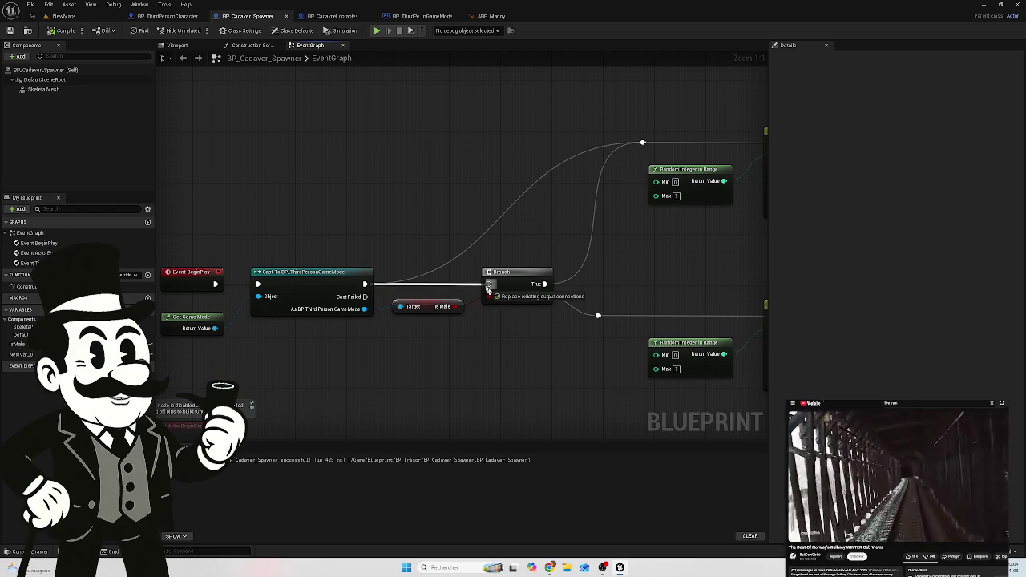
pyautogui.moveTo(418, 338); pyautogui.dragTo(299, 315)
# Step: Re-center BeginPlay, Cast and Branch, and pull a wire from the cast's game mode output
pyautogui.moveTo(499, 245)
pyautogui.mouseDown()
pyautogui.moveTo(449, 238)
pyautogui.moveTo(422, 265)
pyautogui.mouseUp()
pyautogui.scroll(-3, 463, 274)
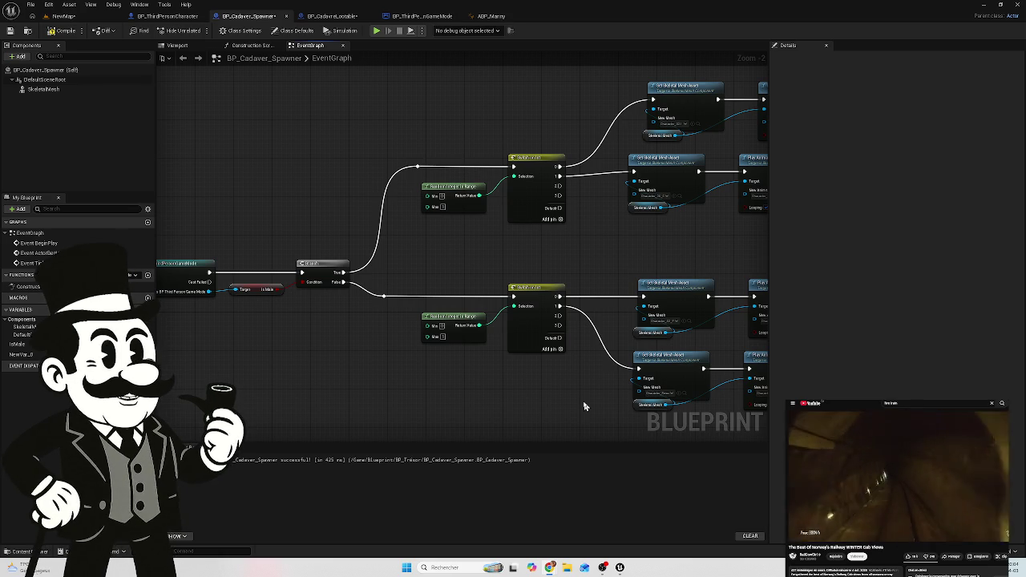
pyautogui.moveTo(556, 399)
pyautogui.mouseDown()
pyautogui.moveTo(524, 395)
pyautogui.moveTo(770, 338)
pyautogui.moveTo(747, 336)
pyautogui.mouseUp()
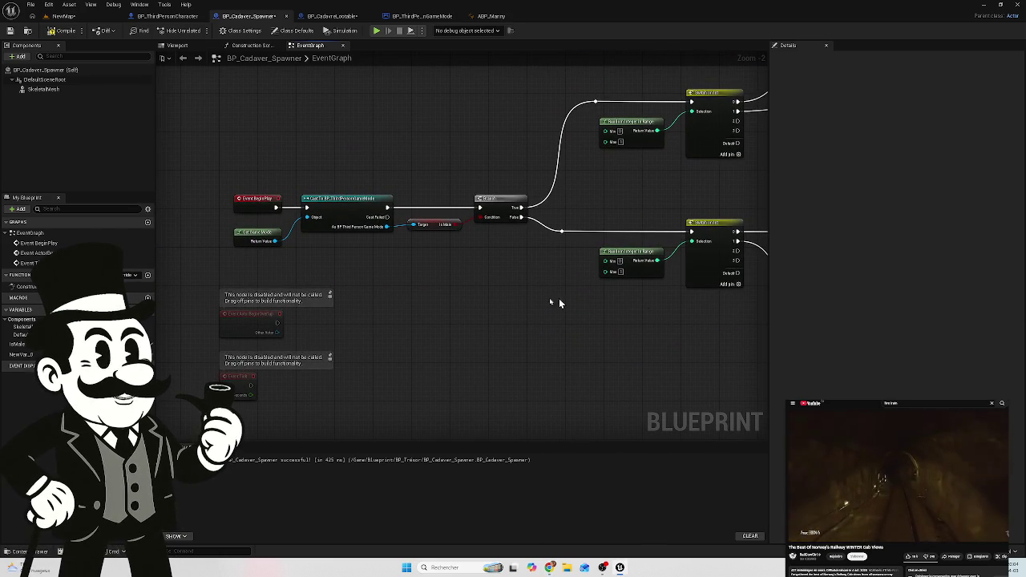
pyautogui.scroll(2, 269, 244)
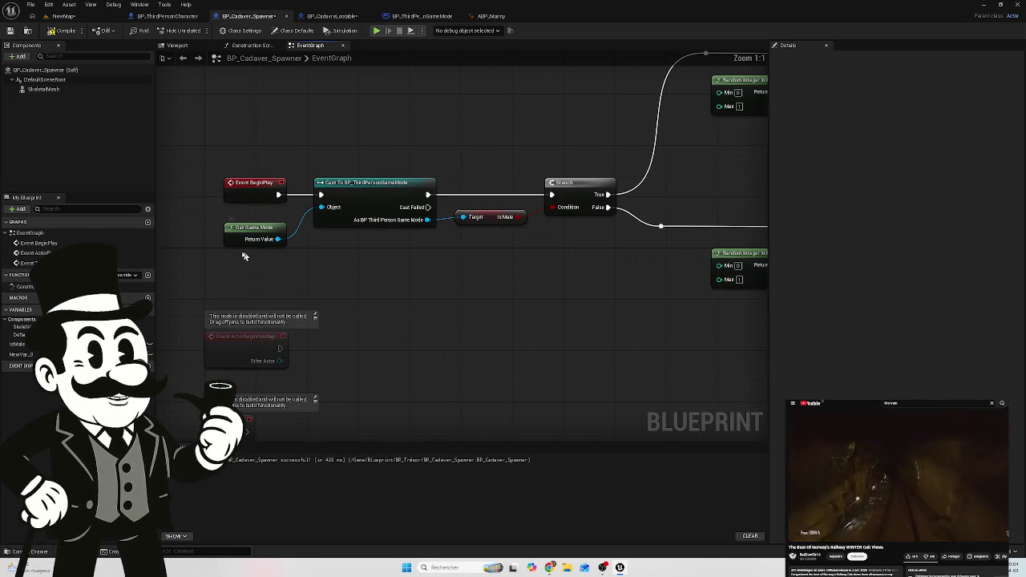
pyautogui.moveTo(280, 270); pyautogui.dragTo(440, 315)
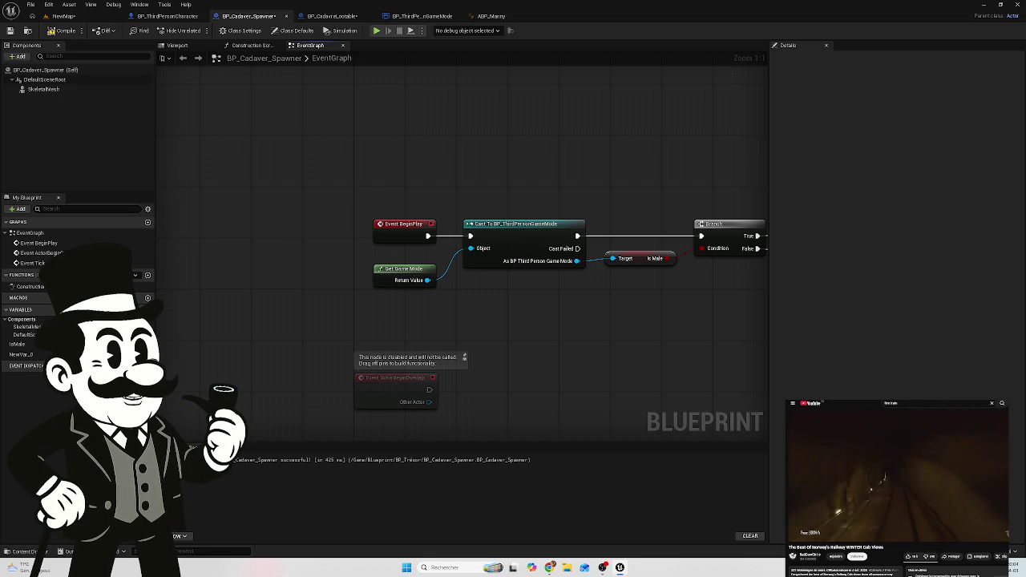
pyautogui.moveTo(639, 286)
pyautogui.mouseDown()
pyautogui.moveTo(486, 275)
pyautogui.moveTo(512, 277)
pyautogui.moveTo(522, 316)
pyautogui.mouseUp()
# Step: Promote the cast game mode to a variable, feed Is Male's target and exec through SET, and compile
pyautogui.click(577, 373)
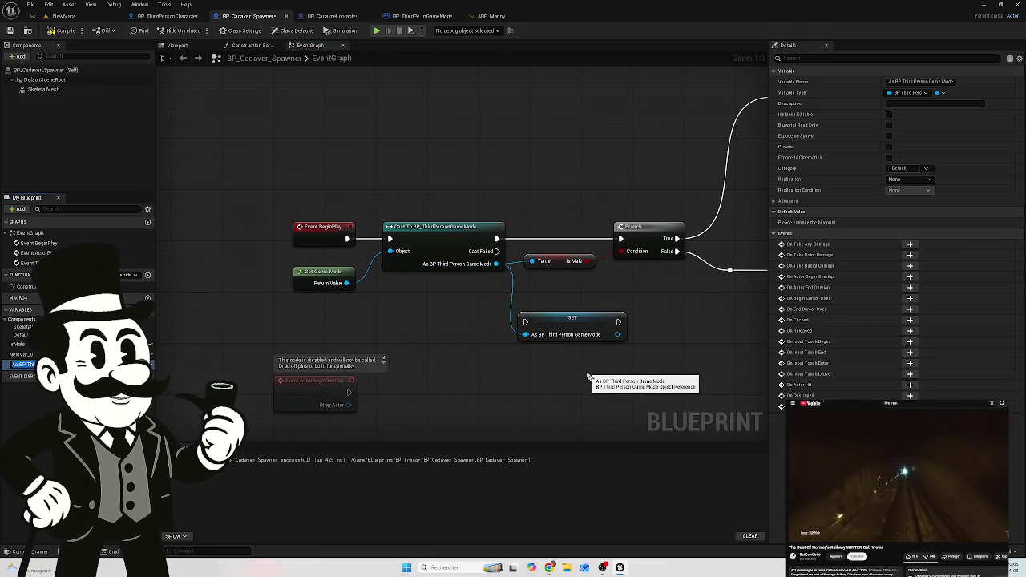
pyautogui.moveTo(572, 324); pyautogui.dragTo(559, 319)
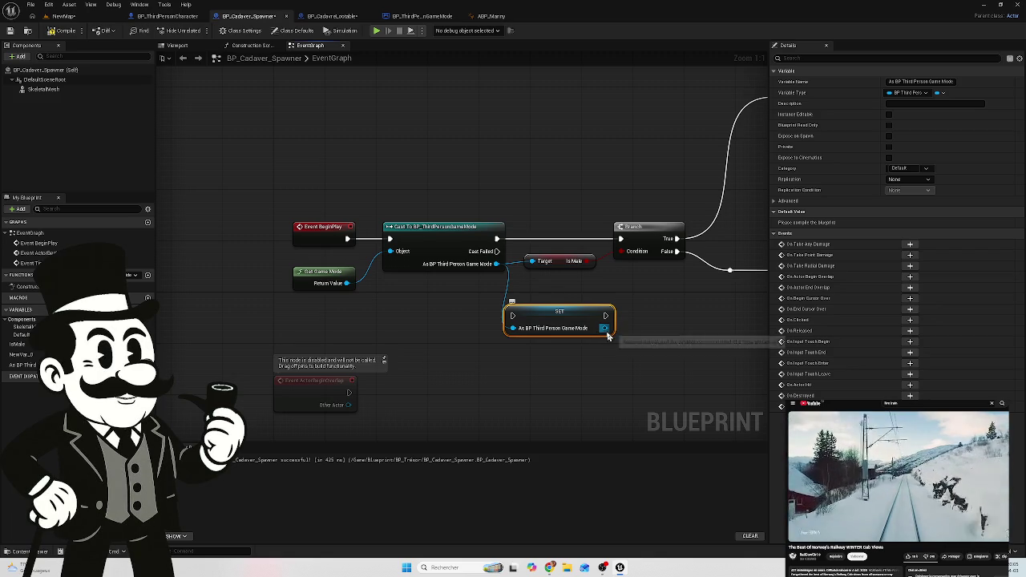
pyautogui.moveTo(607, 335)
pyautogui.mouseDown()
pyautogui.moveTo(637, 328)
pyautogui.moveTo(533, 259)
pyautogui.moveTo(511, 321)
pyautogui.mouseUp()
pyautogui.moveTo(607, 315); pyautogui.dragTo(621, 239)
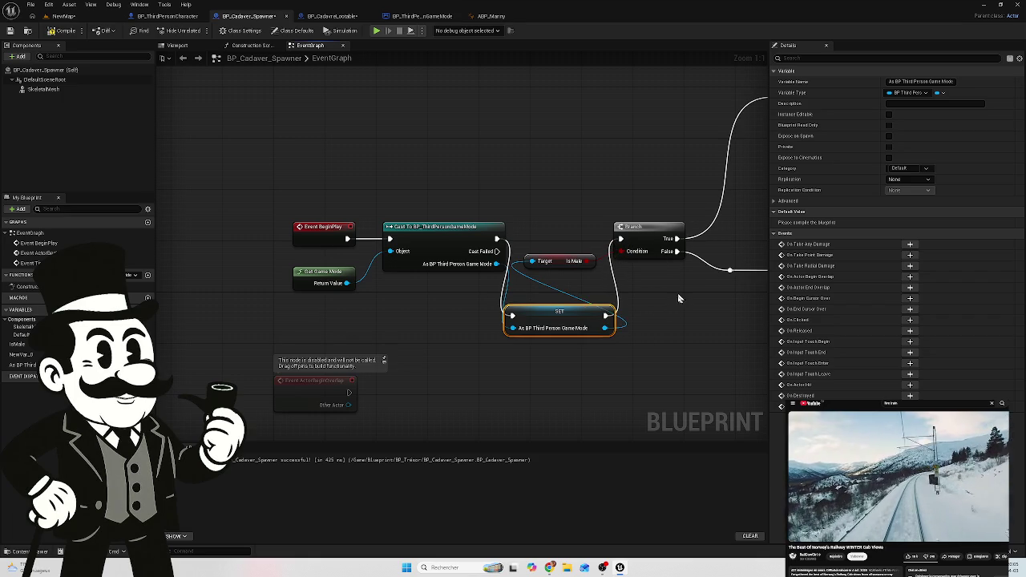
pyautogui.click(64, 30)
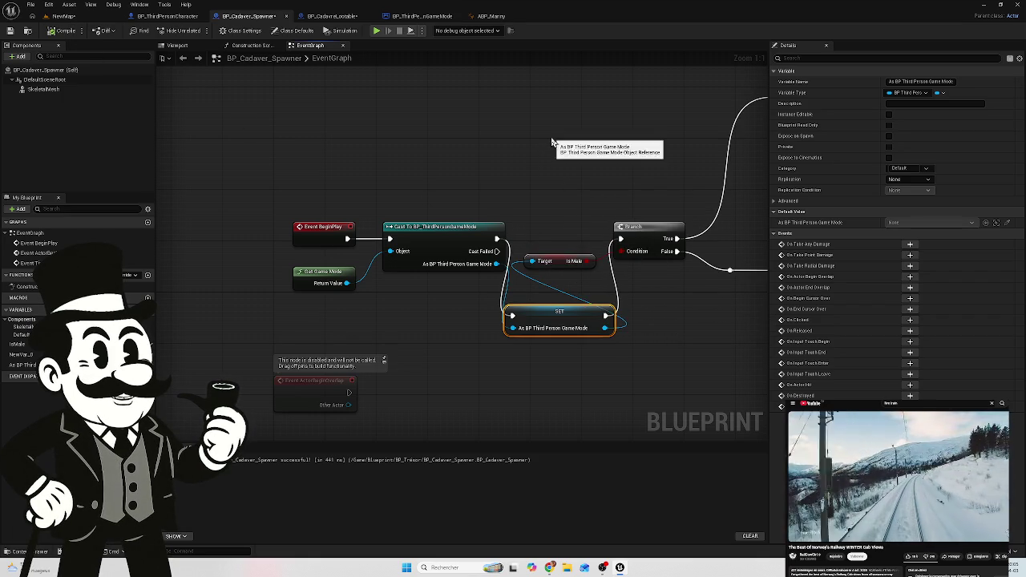
# Step: Open ABP_Manny and view its Cast to BP_ThirdPersonCharacter chain
pyautogui.click(156, 18)
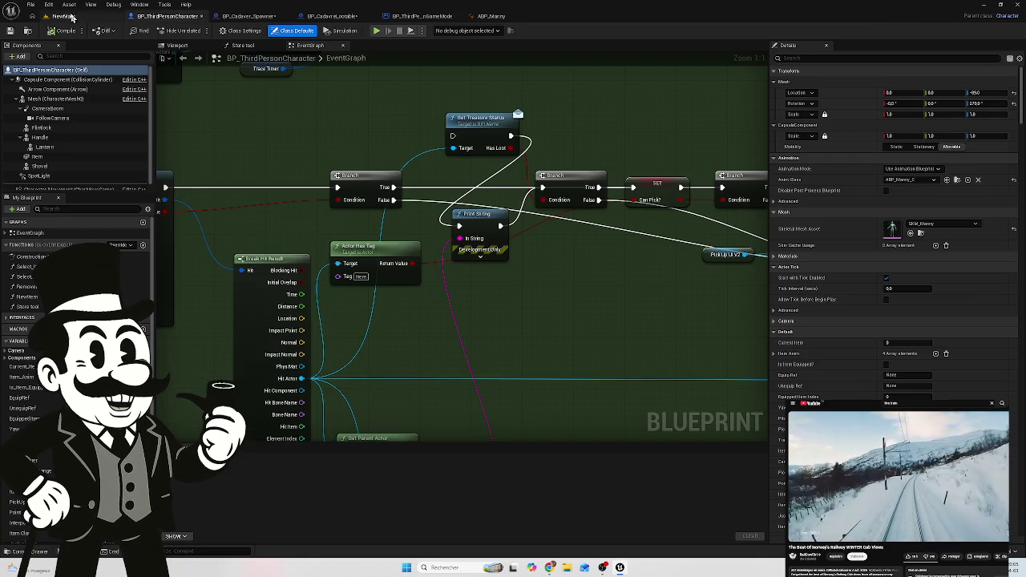
pyautogui.click(490, 16)
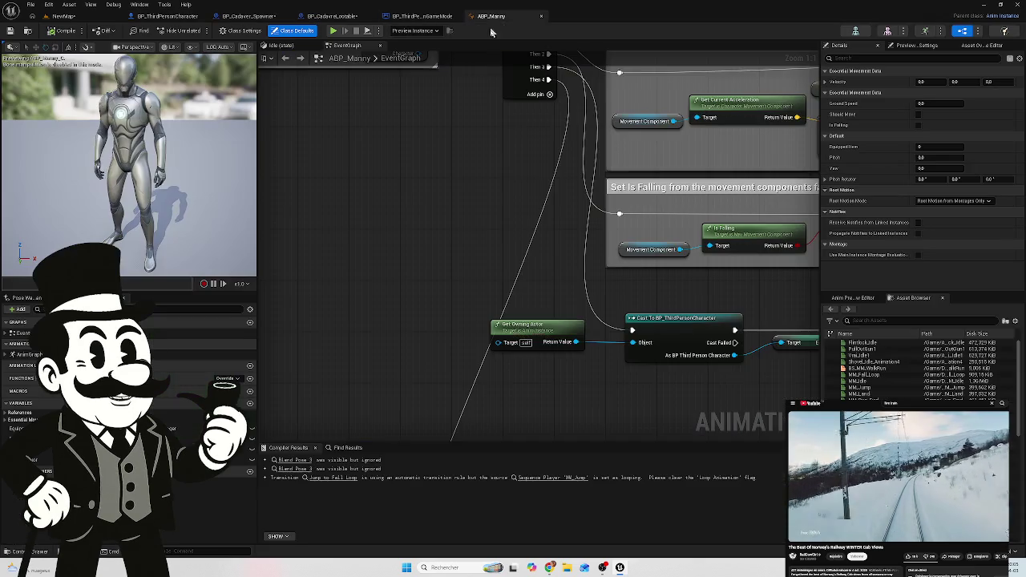
pyautogui.moveTo(504, 229)
pyautogui.mouseDown()
pyautogui.moveTo(470, 211)
pyautogui.moveTo(269, 183)
pyautogui.mouseUp()
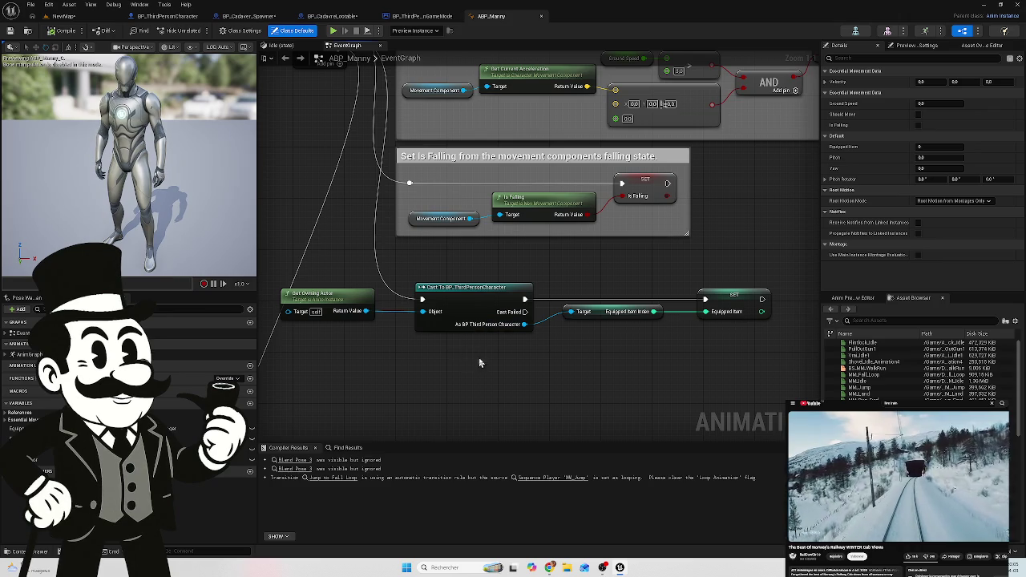
# Step: From NewMap, save the modified Cadaver Blueprints and the map
pyautogui.click(63, 16)
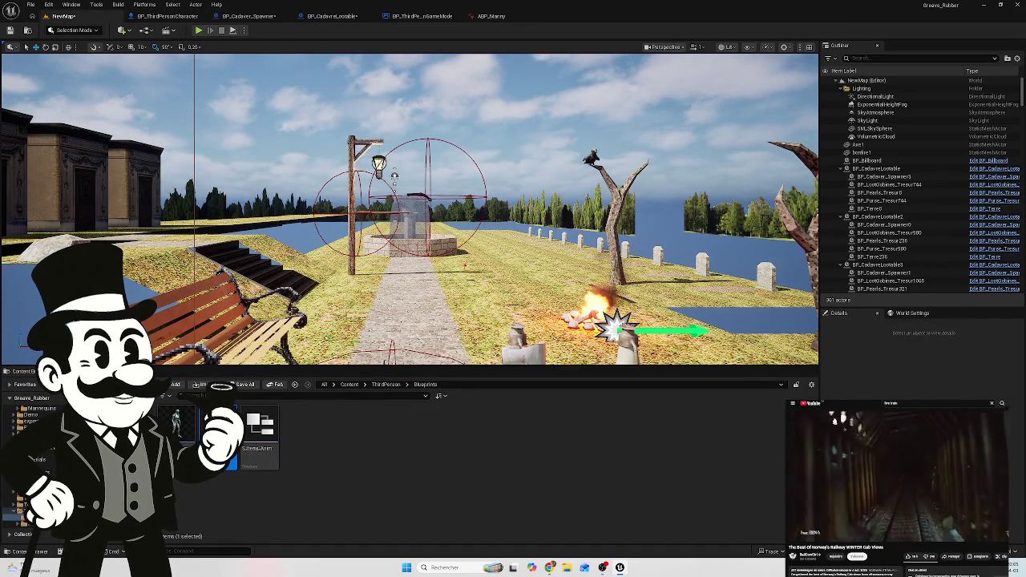
pyautogui.hotkey('ctrl', 'shift', 's')
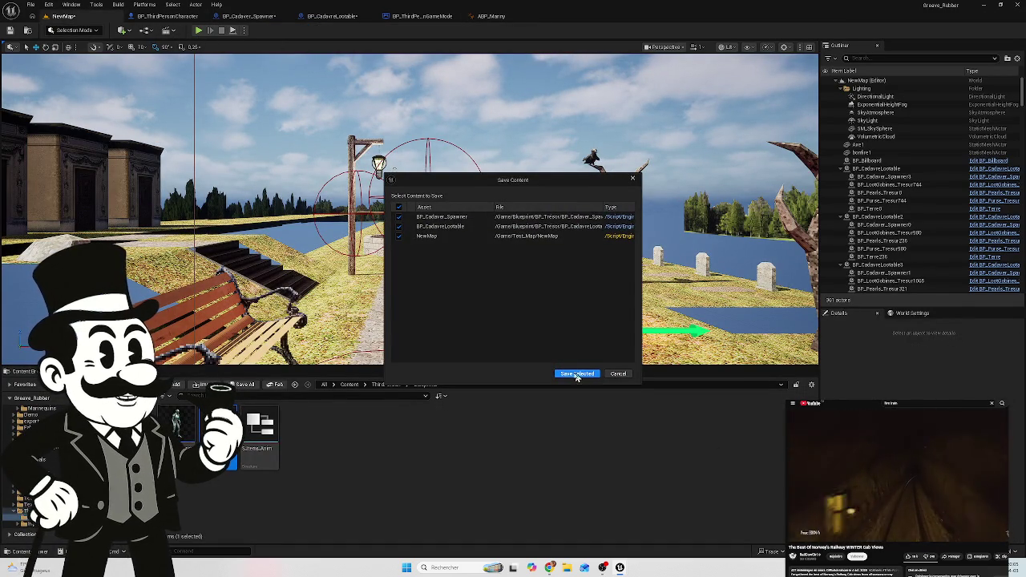
pyautogui.click(586, 376)
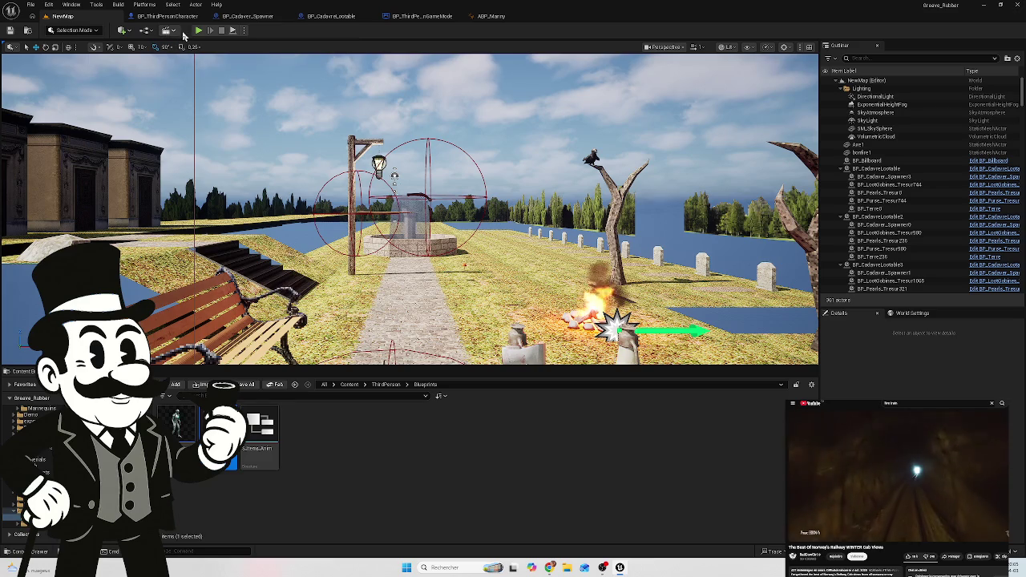
# Step: Play-test NewMap, walking to the tombstones to check names like Theodore and Bob, then stop
pyautogui.hotkey('alt', 'p')
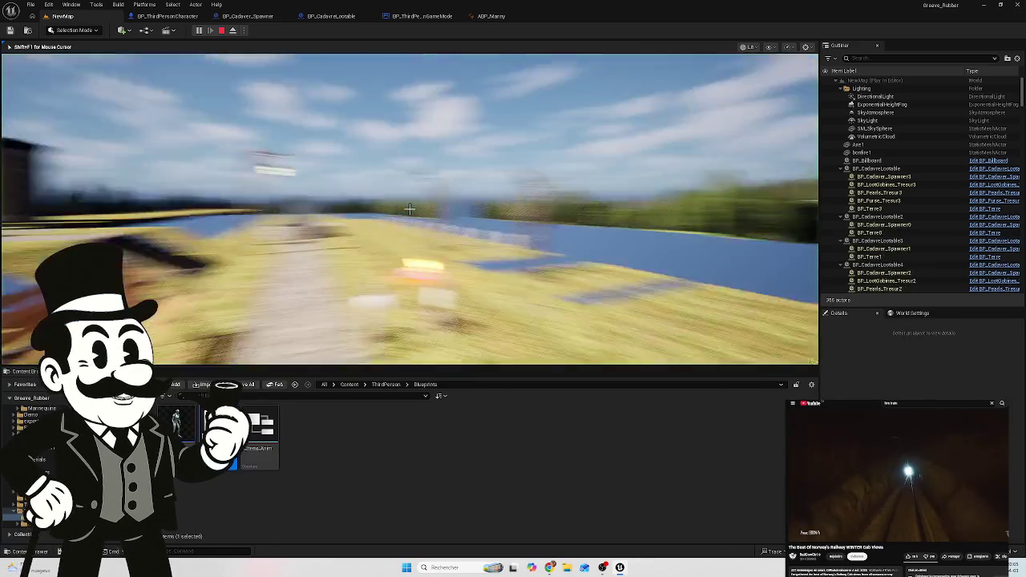
pyautogui.press('w')
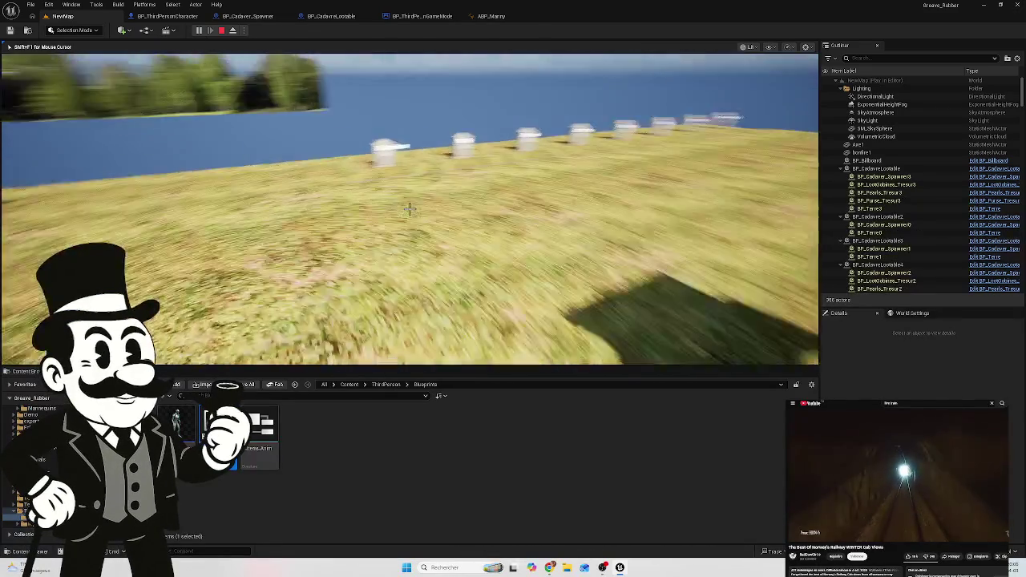
pyautogui.press('w')
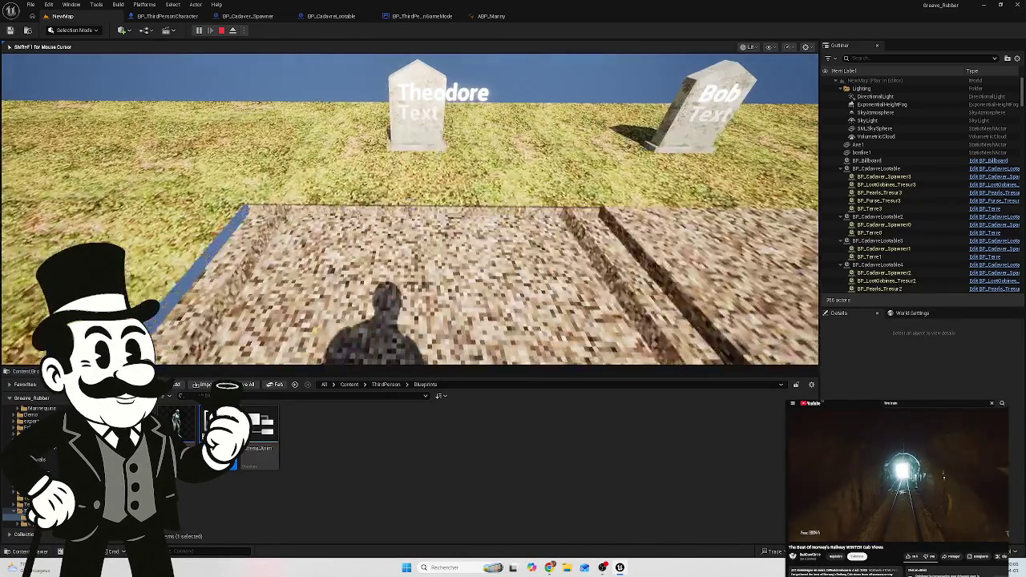
pyautogui.press('w')
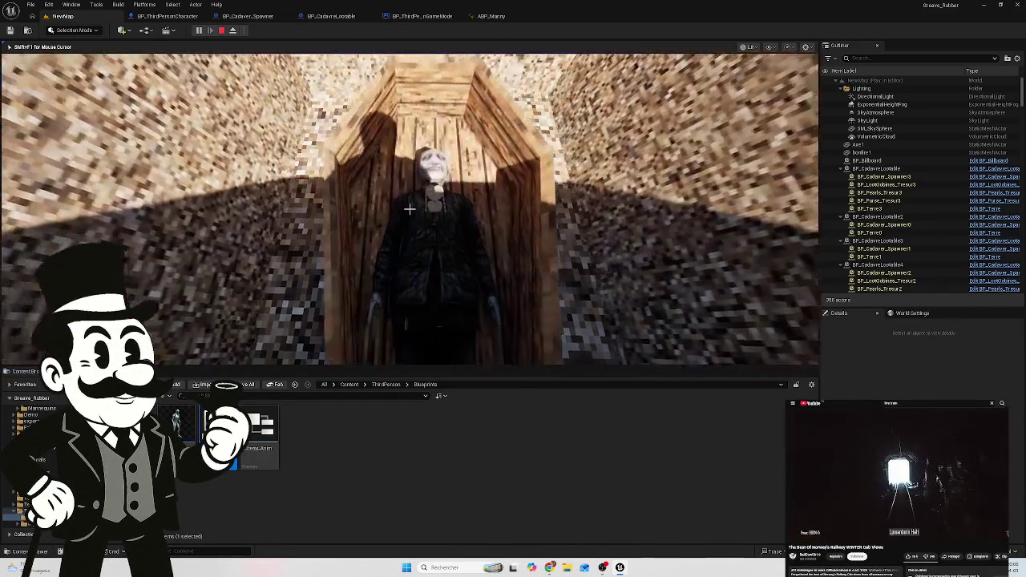
pyautogui.press('w')
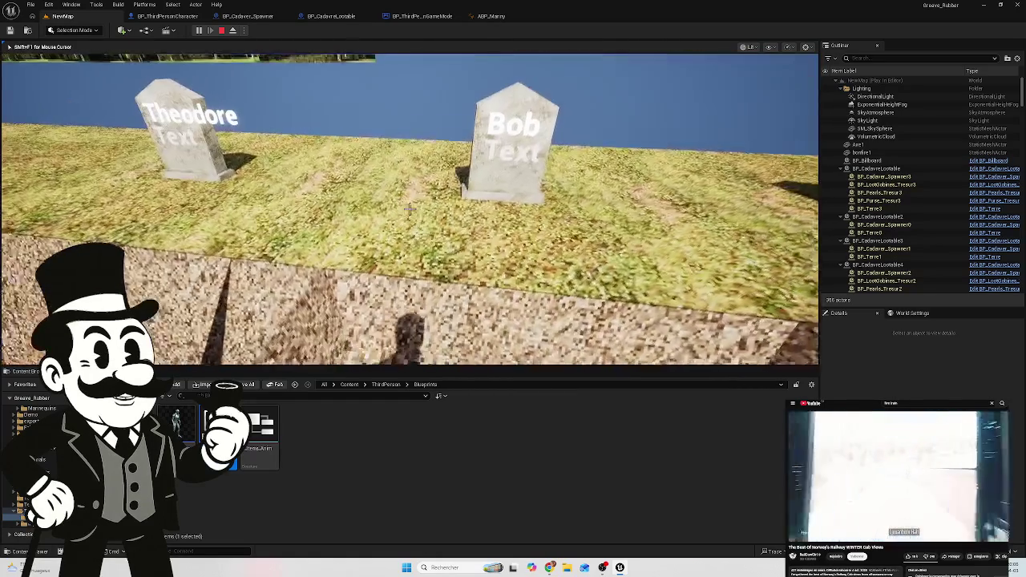
pyautogui.press('w')
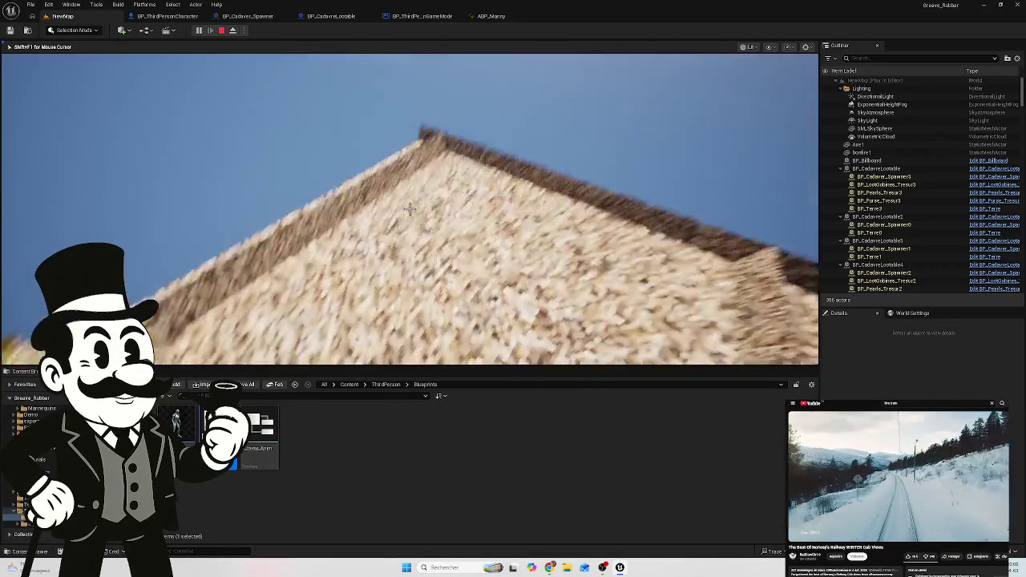
pyautogui.press('Escape')
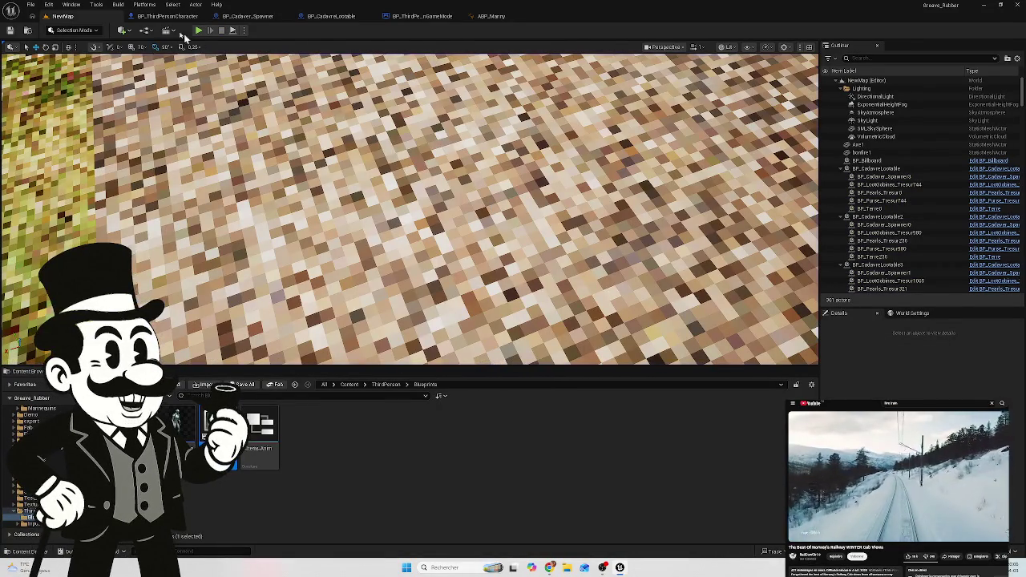
pyautogui.click(133, 16)
# Step: Return to BP_Cadaver_Spawner and select the SET game mode node near the Random Integer nodes
pyautogui.moveTo(607, 280); pyautogui.dragTo(516, 285)
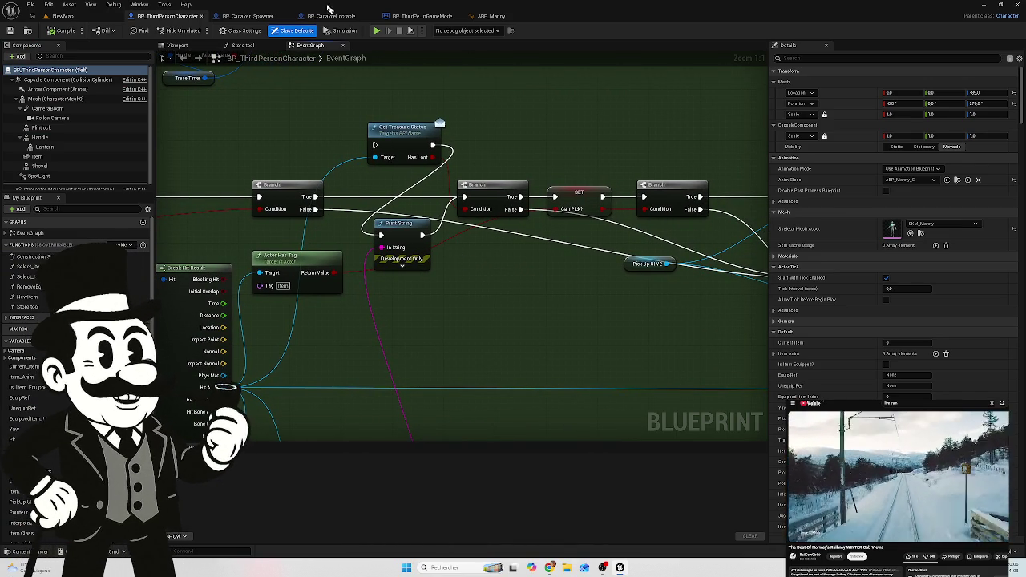
pyautogui.click(255, 24)
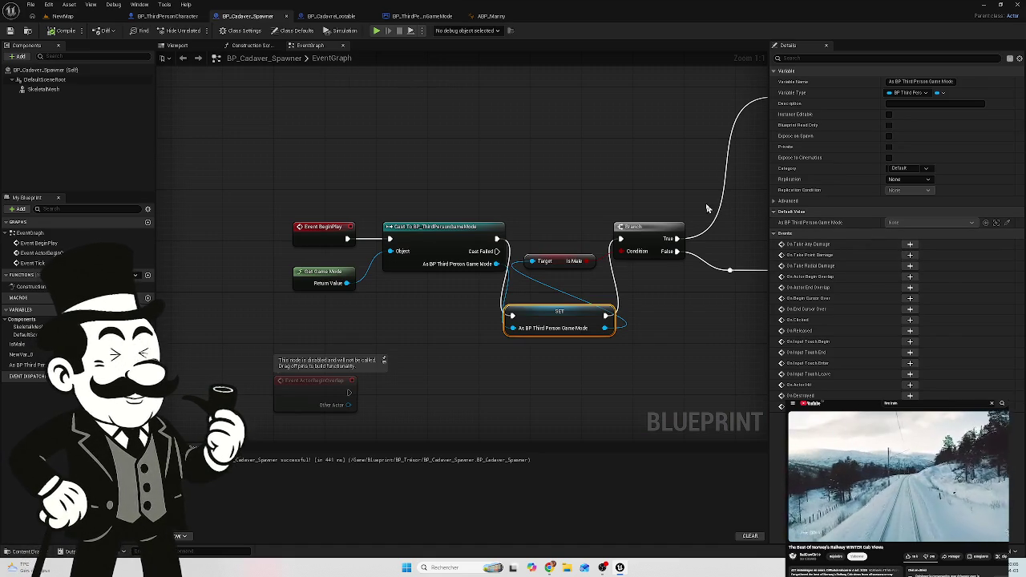
pyautogui.moveTo(538, 193); pyautogui.dragTo(402, 184)
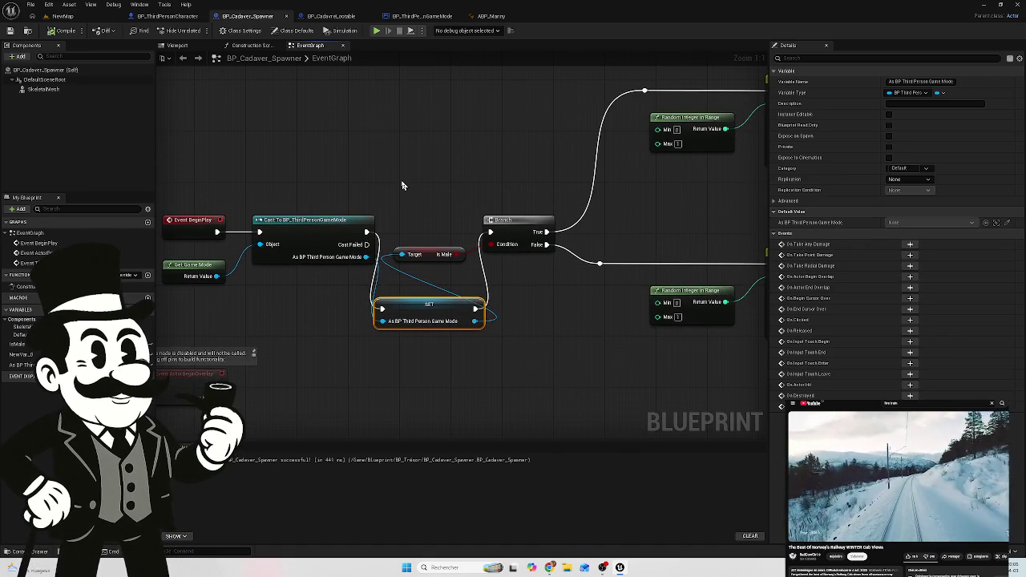
pyautogui.click(415, 359)
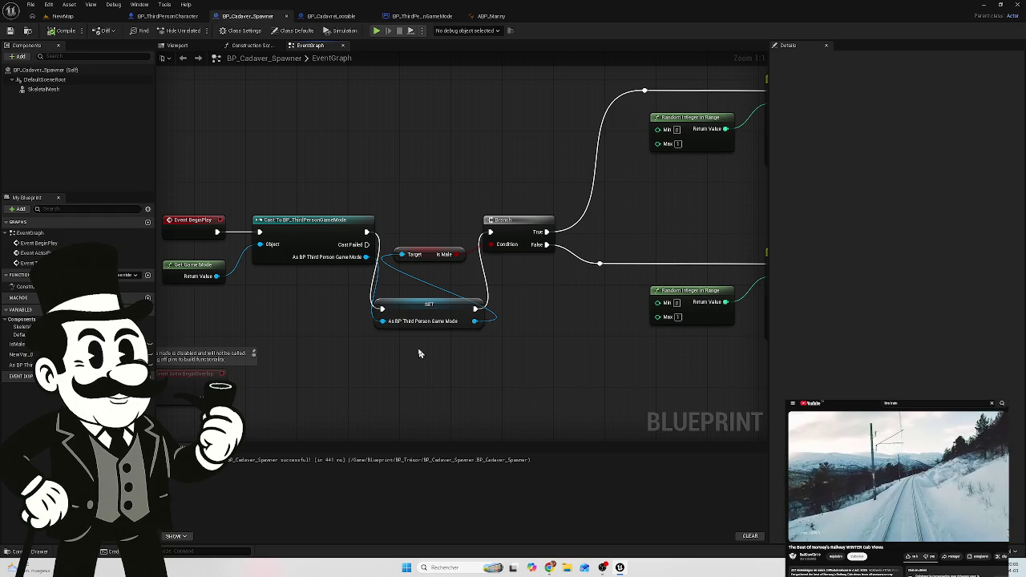
pyautogui.moveTo(417, 346); pyautogui.dragTo(414, 299)
# Step: Add a Get Owner node from the Cast's Object input via a 'get ow' search, placed under Get Game Mode
pyautogui.moveTo(221, 307); pyautogui.dragTo(343, 303)
pyautogui.moveTo(381, 240); pyautogui.dragTo(371, 308)
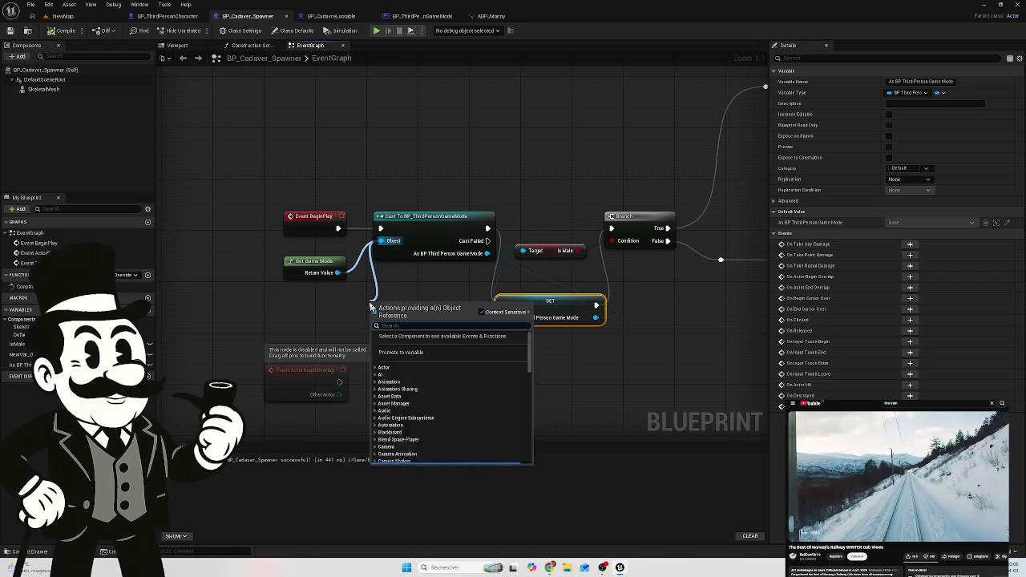
pyautogui.write('get')
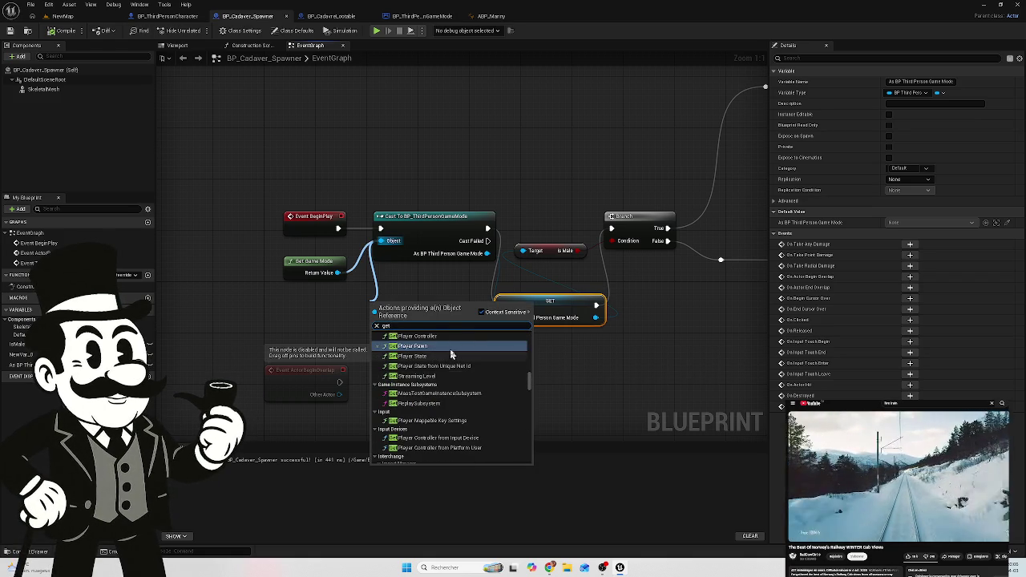
pyautogui.scroll(2, 437, 372)
pyautogui.write(' o')
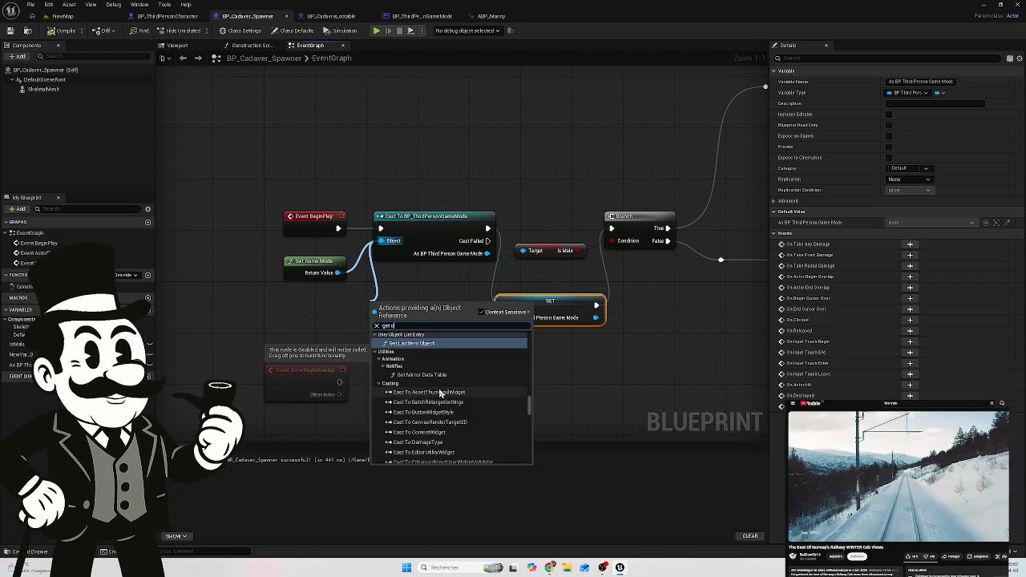
pyautogui.write('e')
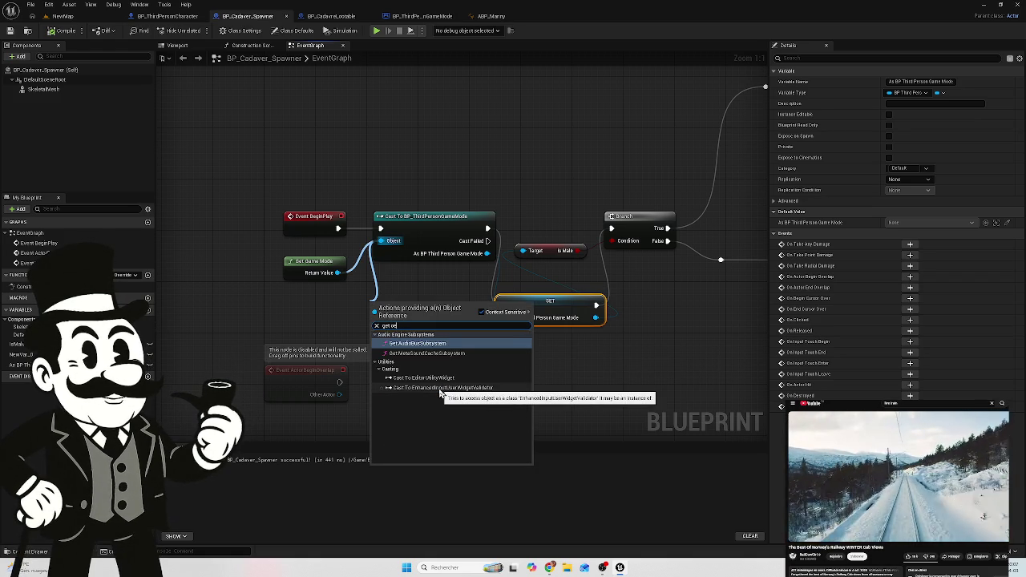
pyautogui.press('BackSpace')
pyautogui.write('w')
pyautogui.scroll(1, 439, 369)
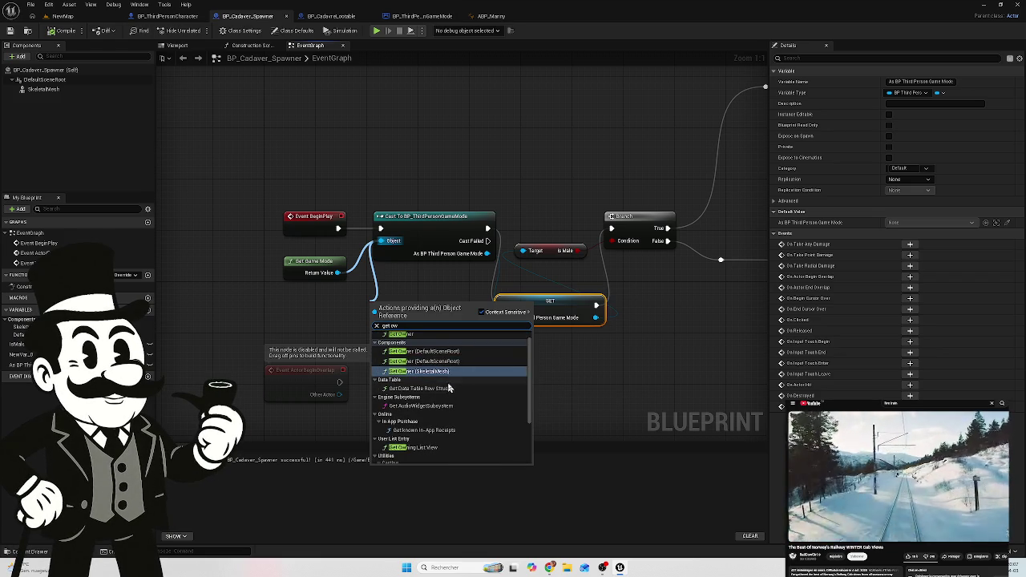
pyautogui.scroll(1, 461, 378)
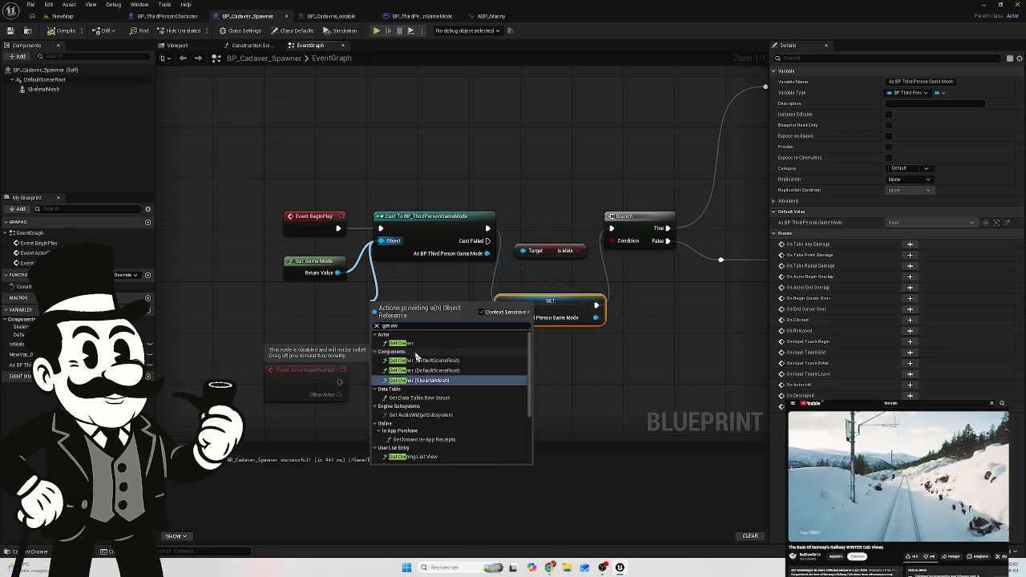
pyautogui.click(409, 344)
pyautogui.moveTo(395, 304); pyautogui.dragTo(323, 300)
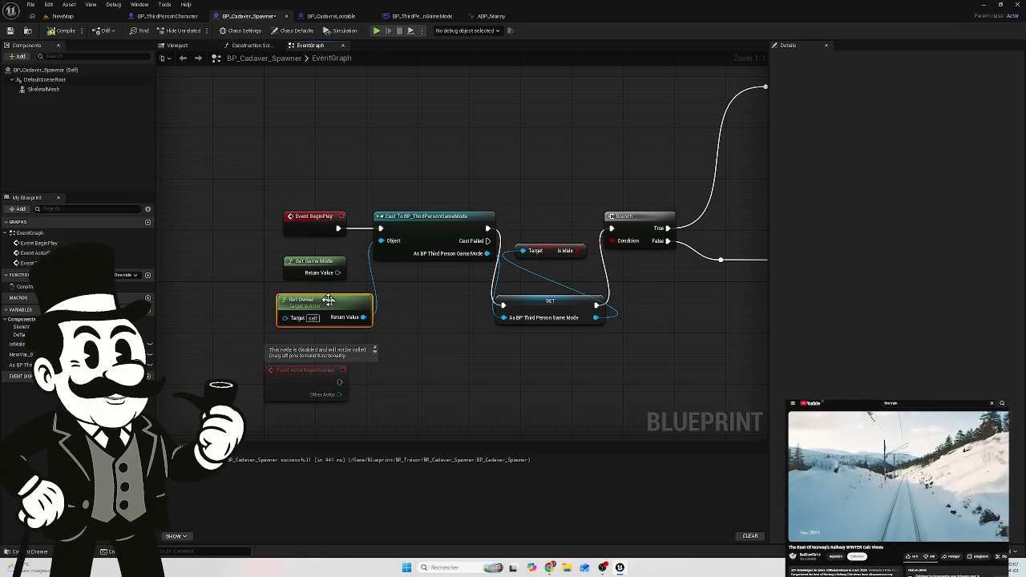
# Step: Wire the cast result straight into Is Male, disconnect the SET node's execution, save, and return to NewMap
pyautogui.moveTo(486, 254); pyautogui.dragTo(526, 255)
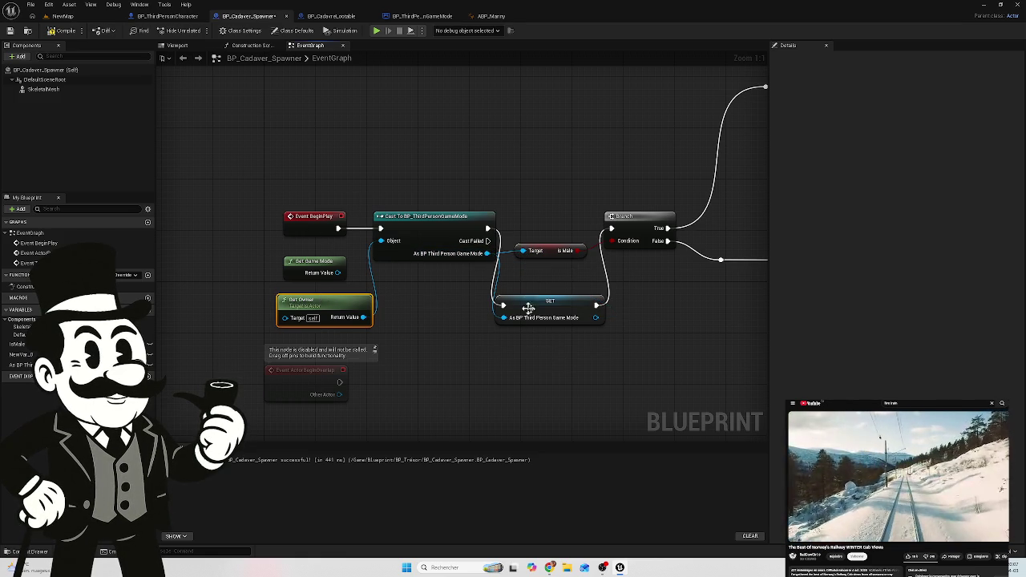
pyautogui.click(529, 309)
pyautogui.moveTo(487, 232); pyautogui.dragTo(594, 319)
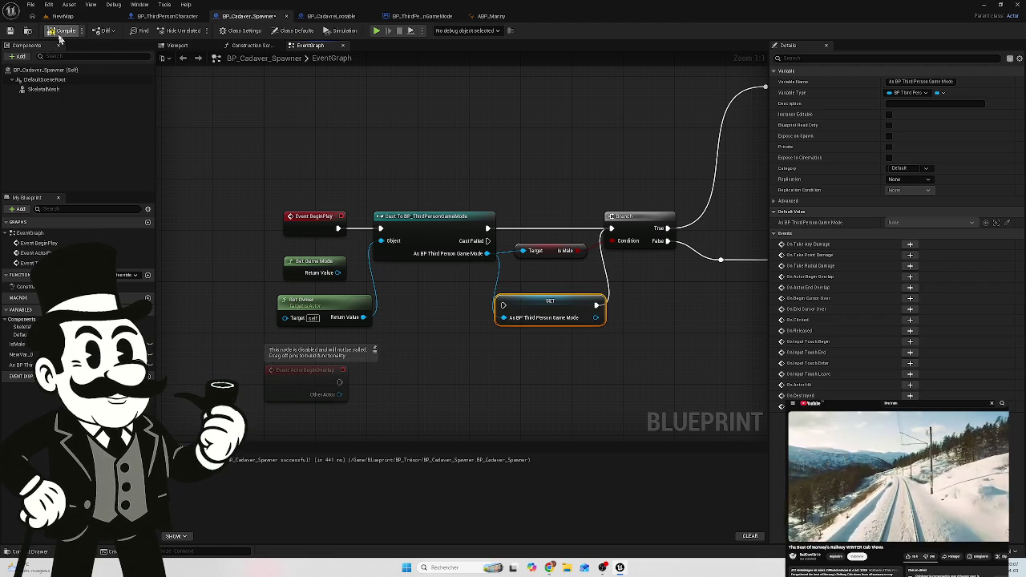
pyautogui.click(11, 34)
pyautogui.click(57, 16)
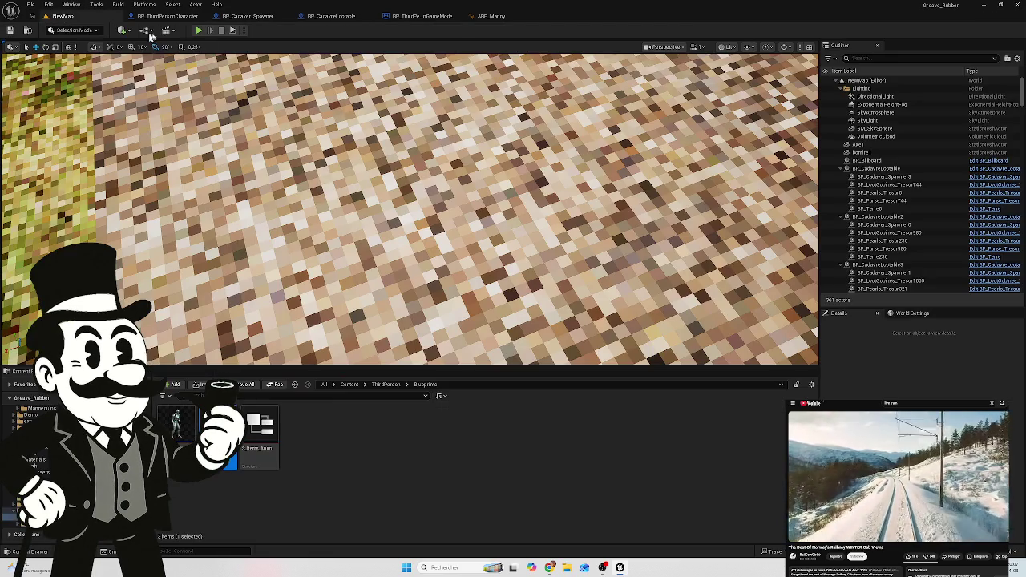
# Step: Play-test NewMap to check the cadavers in their coffins, then bring up BP_ThirdPersonGameMode
pyautogui.hotkey('alt', 'p')
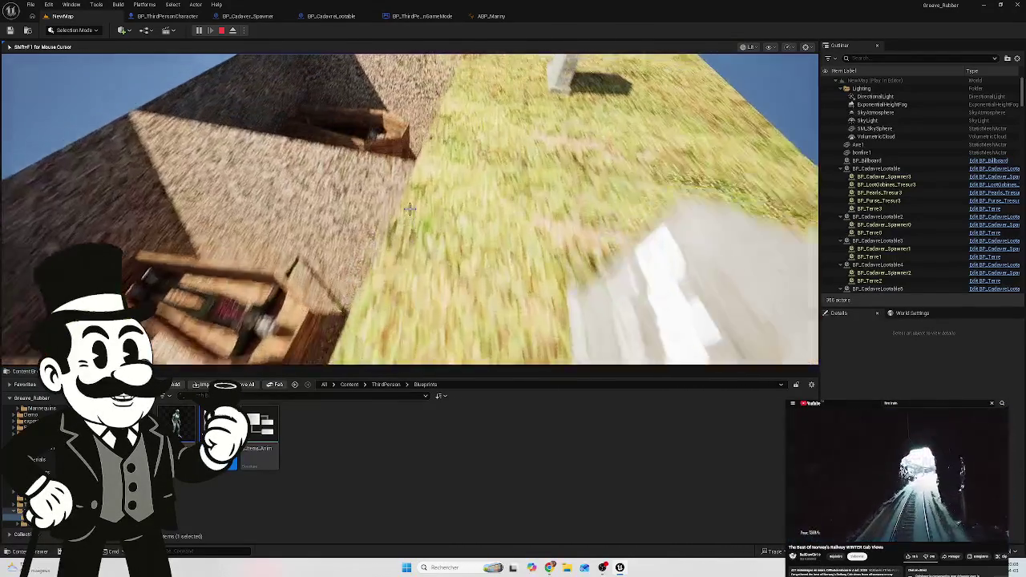
pyautogui.press('Escape')
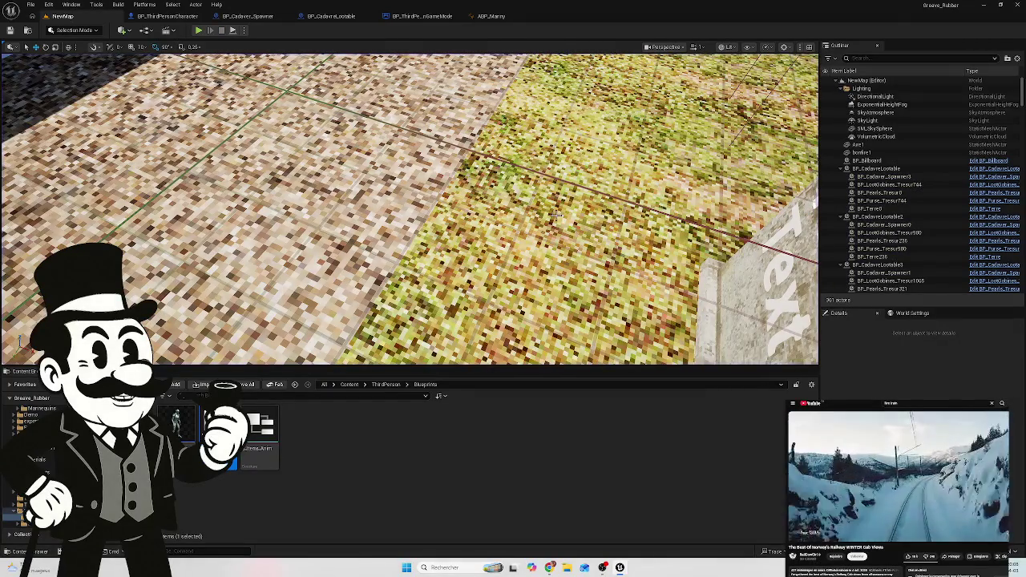
pyautogui.click(423, 18)
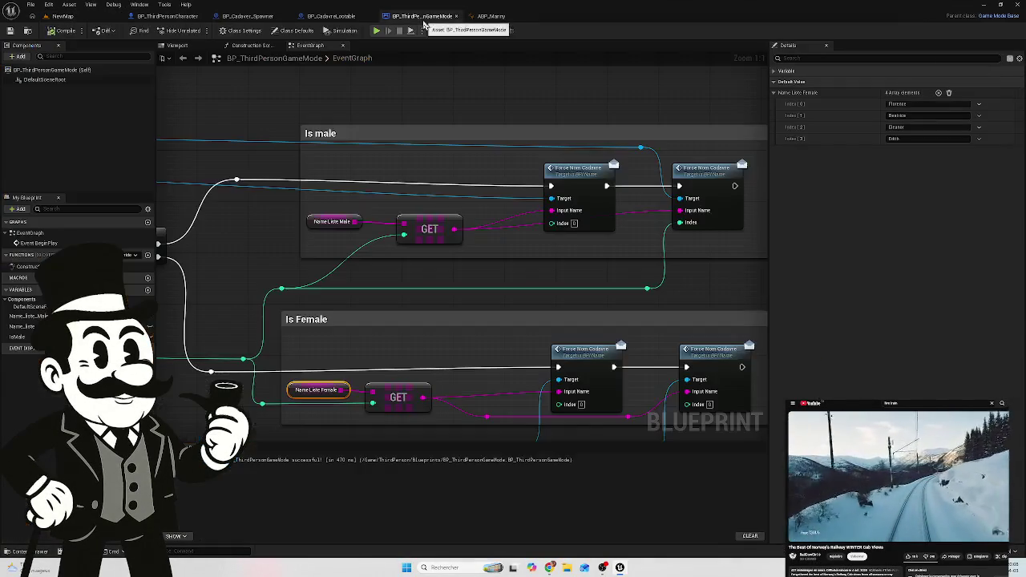
# Step: Unhook the Branch Condition from Random Bool by the SHUFFLE nodes and recompile the game mode
pyautogui.moveTo(449, 103); pyautogui.dragTo(533, 103)
pyautogui.moveTo(248, 277); pyautogui.dragTo(456, 265)
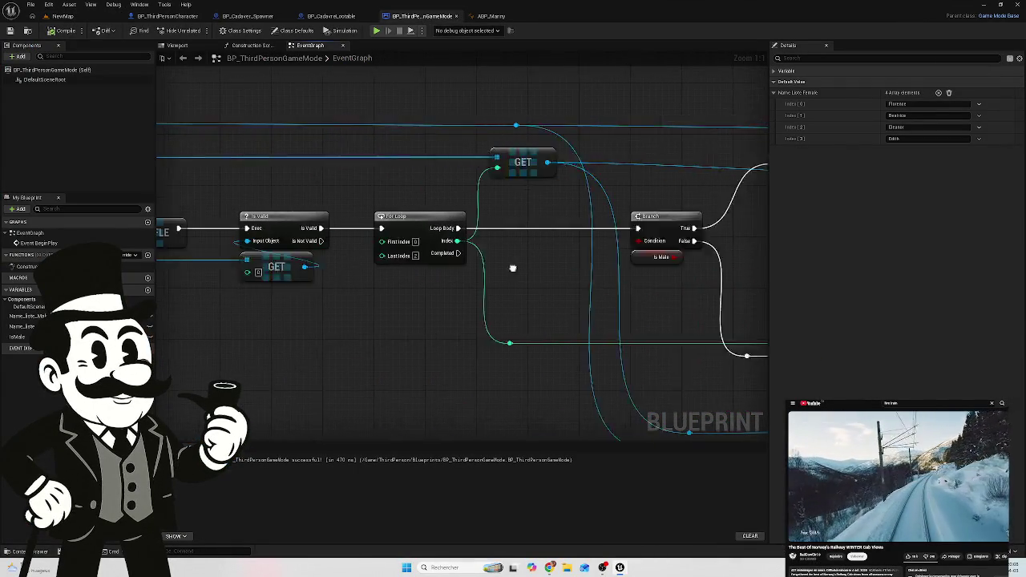
pyautogui.moveTo(228, 328); pyautogui.dragTo(353, 328)
pyautogui.scroll(-4, 719, 334)
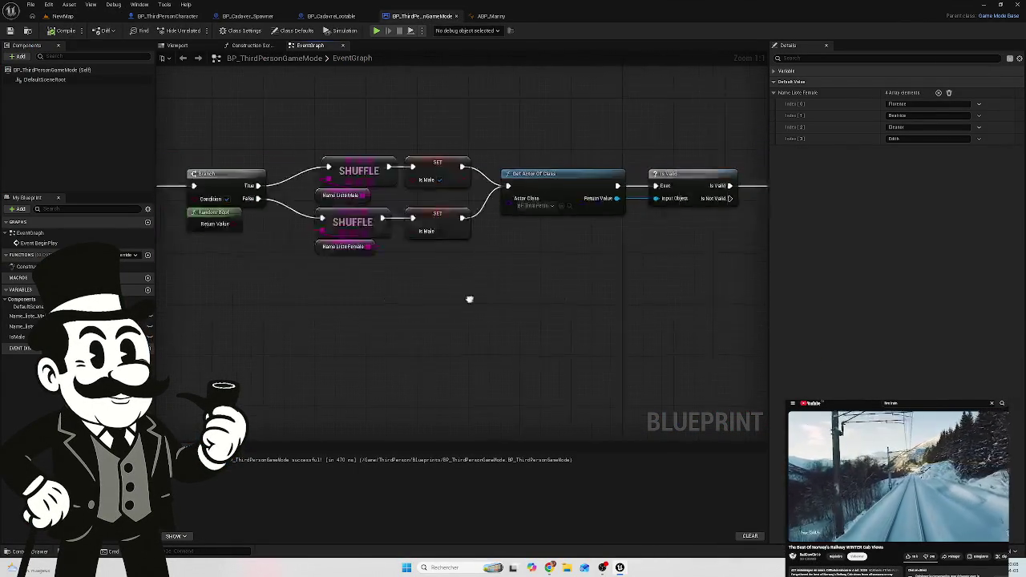
pyautogui.scroll(2, 454, 360)
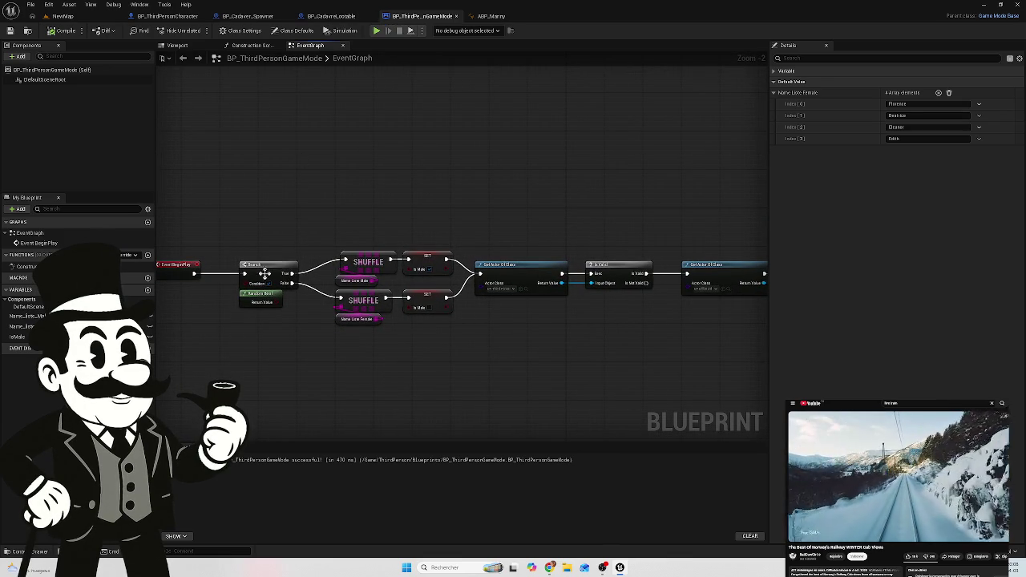
pyautogui.scroll(2, 261, 277)
pyautogui.moveTo(278, 372); pyautogui.dragTo(355, 360)
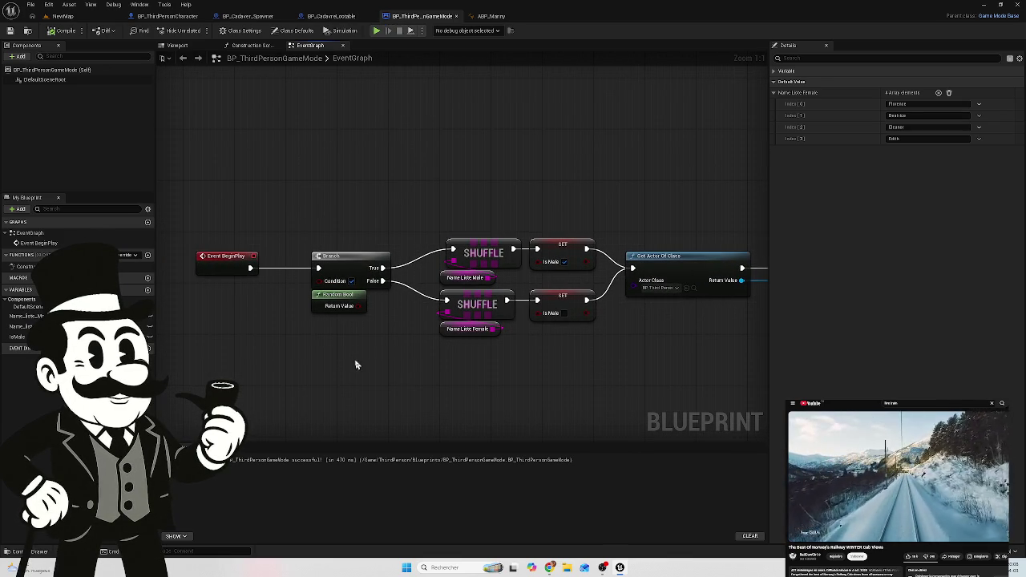
pyautogui.moveTo(373, 306)
pyautogui.mouseDown()
pyautogui.moveTo(303, 277)
pyautogui.moveTo(321, 283)
pyautogui.mouseUp()
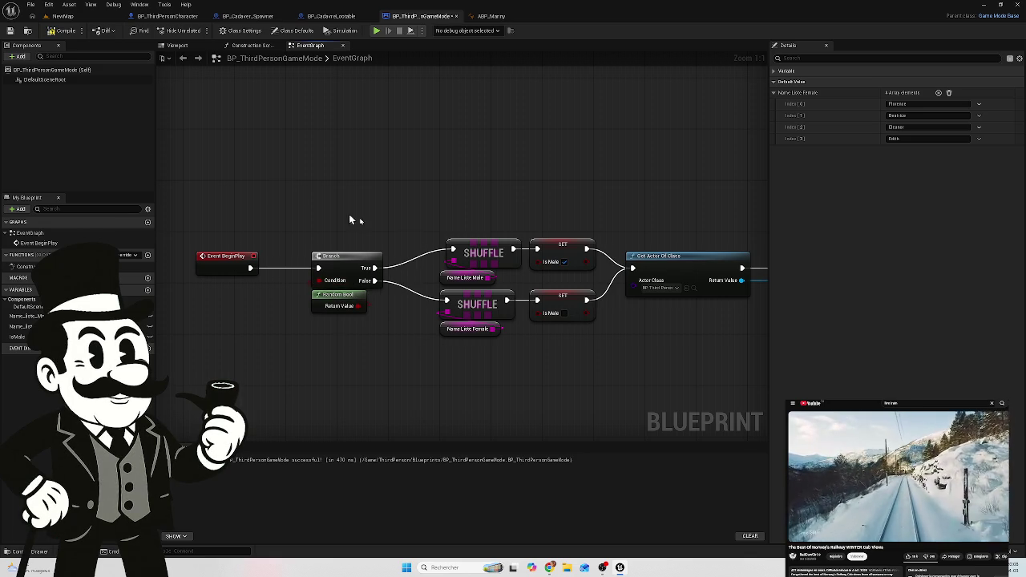
pyautogui.click(64, 31)
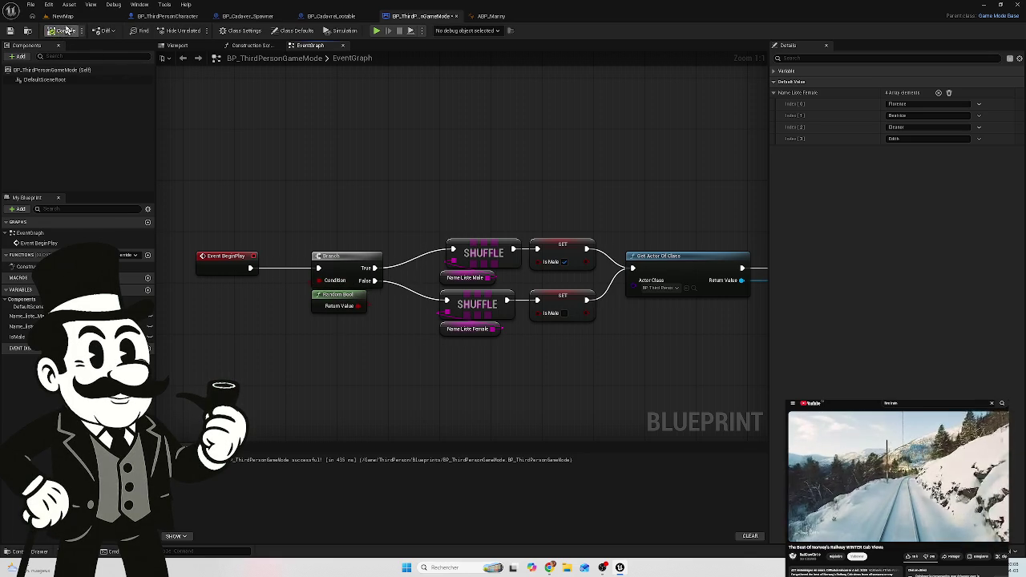
pyautogui.click(63, 16)
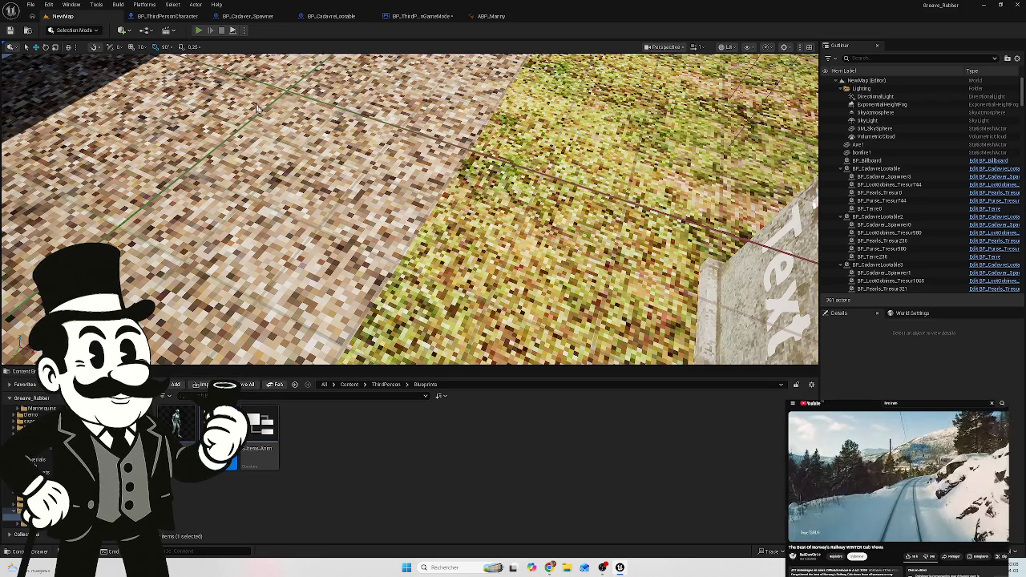
pyautogui.click(198, 30)
pyautogui.press('w')
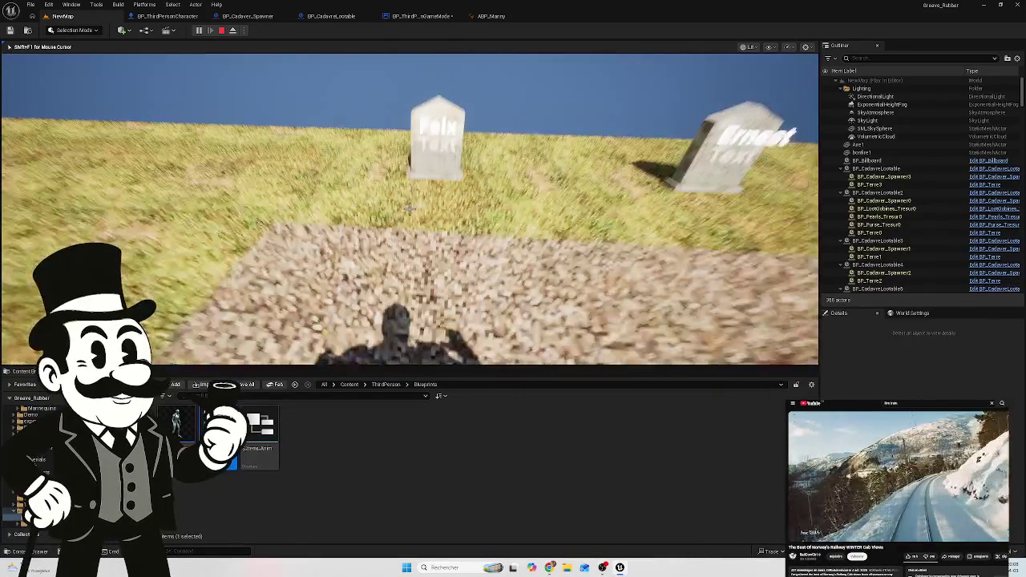
pyautogui.press('w')
pyautogui.press('w')
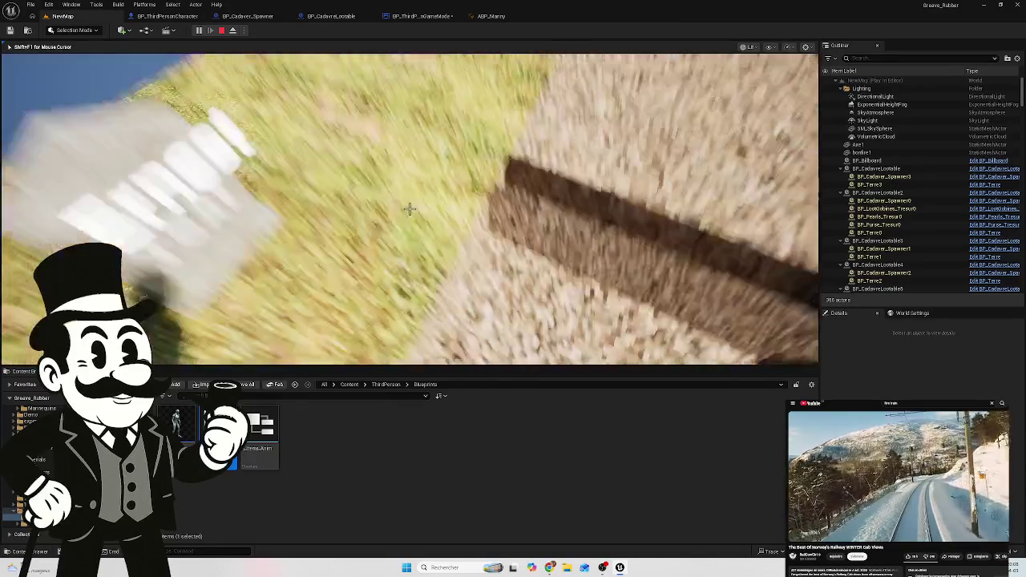
pyautogui.press('w')
pyautogui.press('w')
pyautogui.press('w')
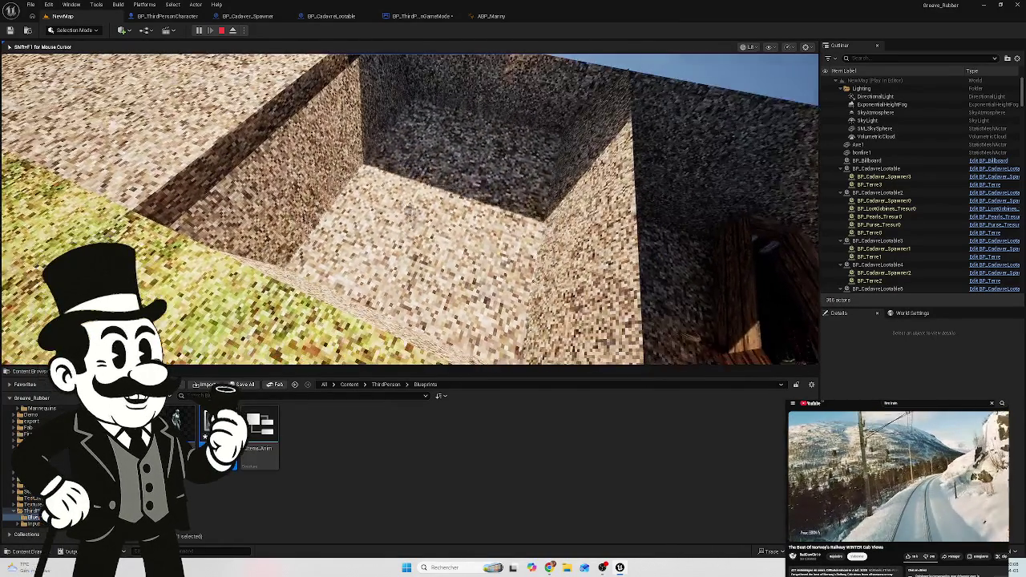
pyautogui.press('Escape')
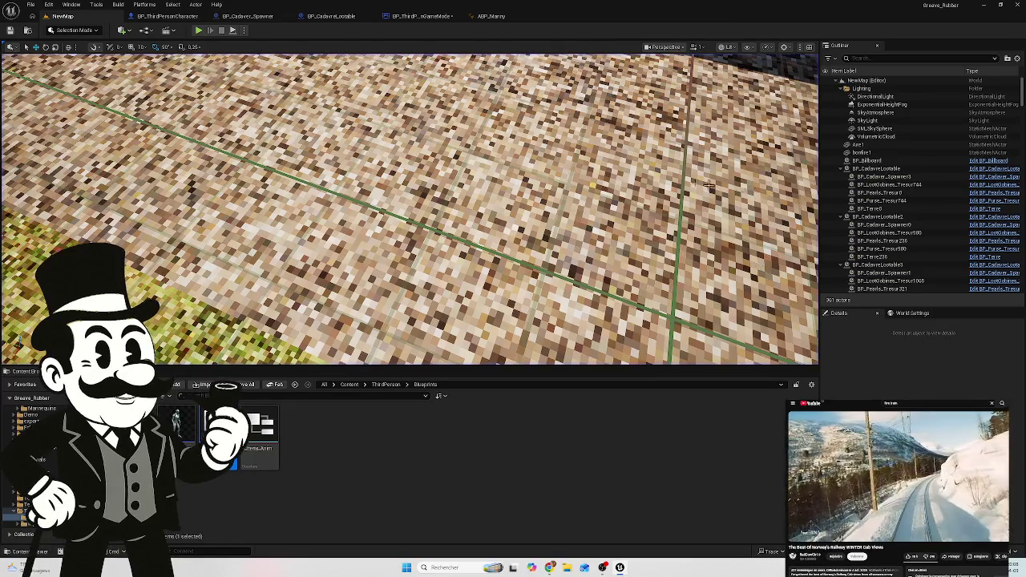
# Step: Look through the game mode, lootable, ABP_Manny and third-person character Blueprint graphs
pyautogui.click(437, 16)
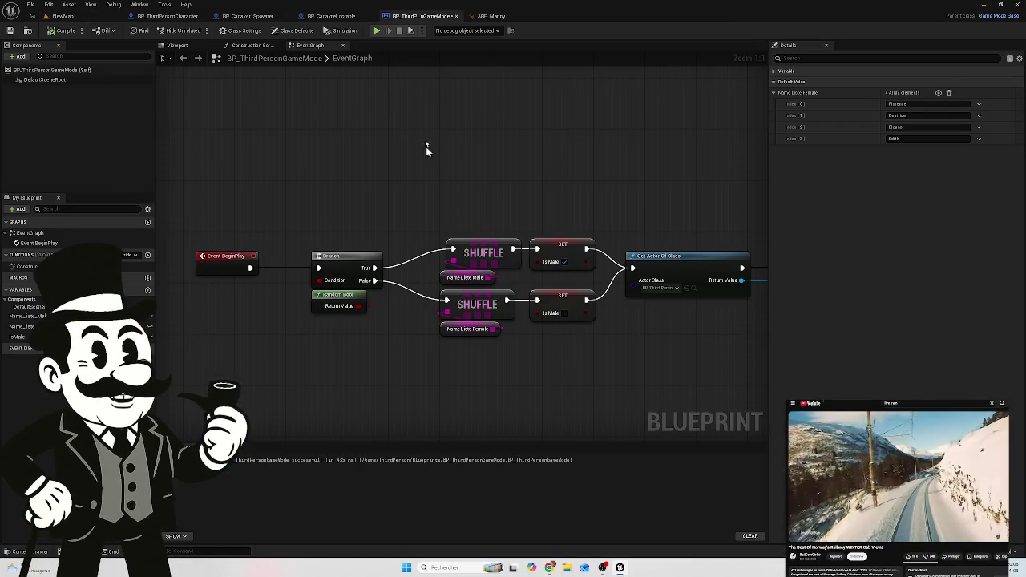
pyautogui.click(325, 16)
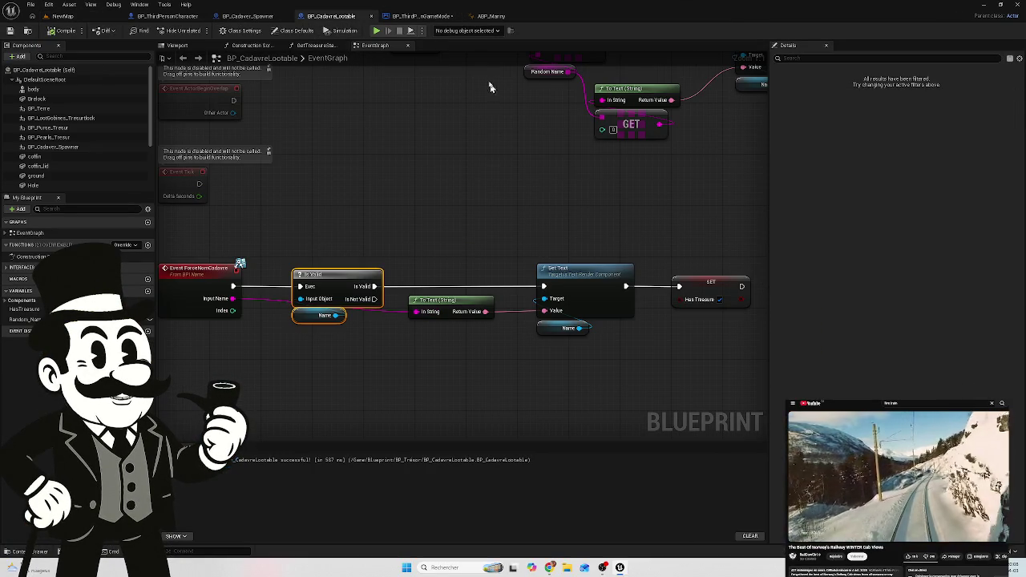
pyautogui.click(491, 16)
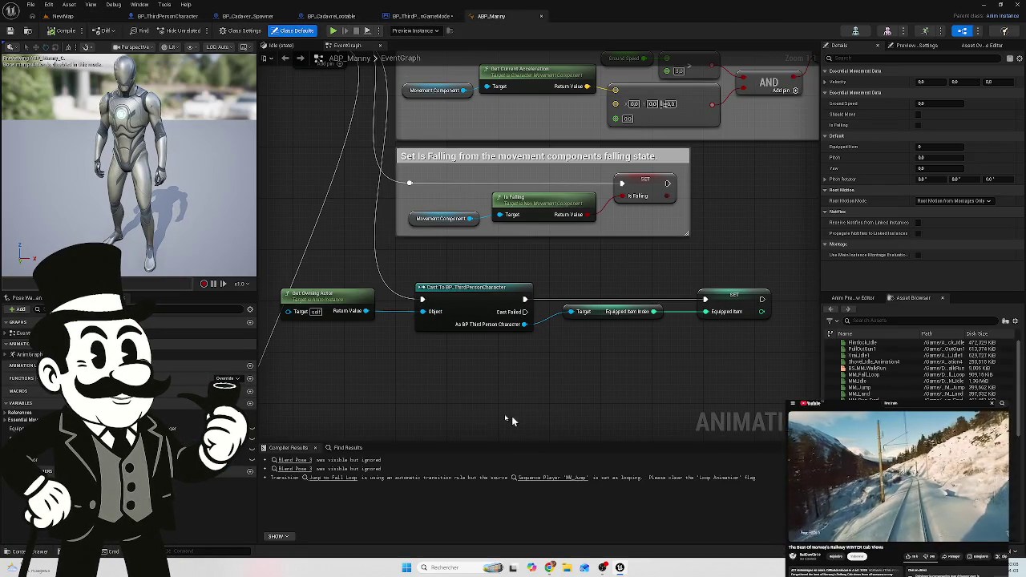
pyautogui.click(169, 17)
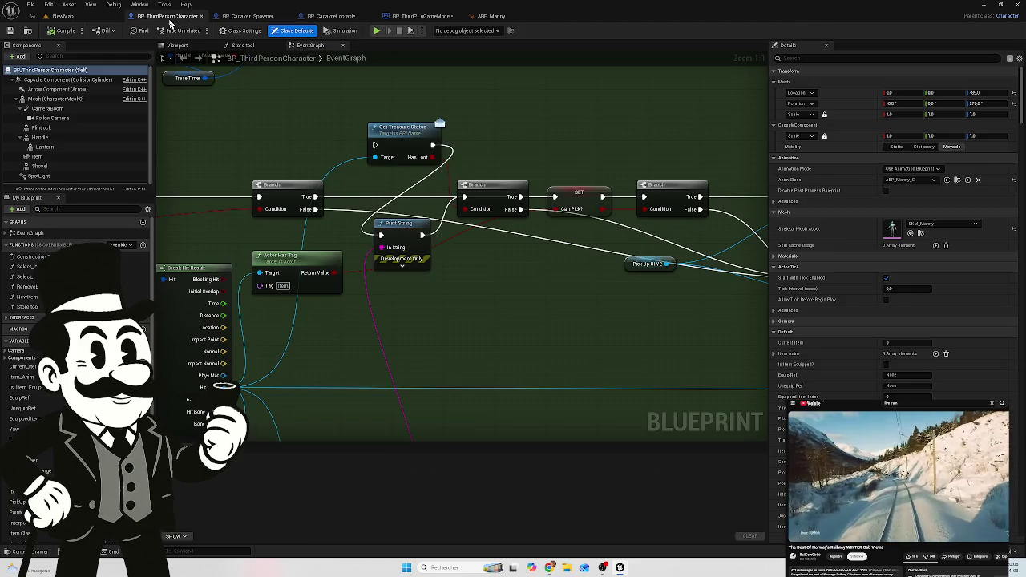
pyautogui.scroll(-5, 384, 358)
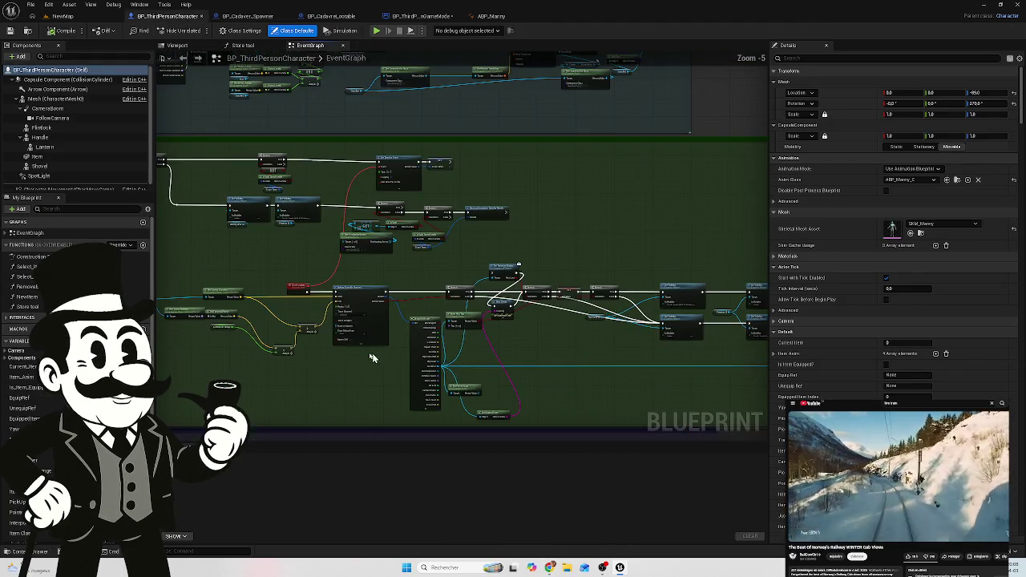
pyautogui.scroll(3, 384, 359)
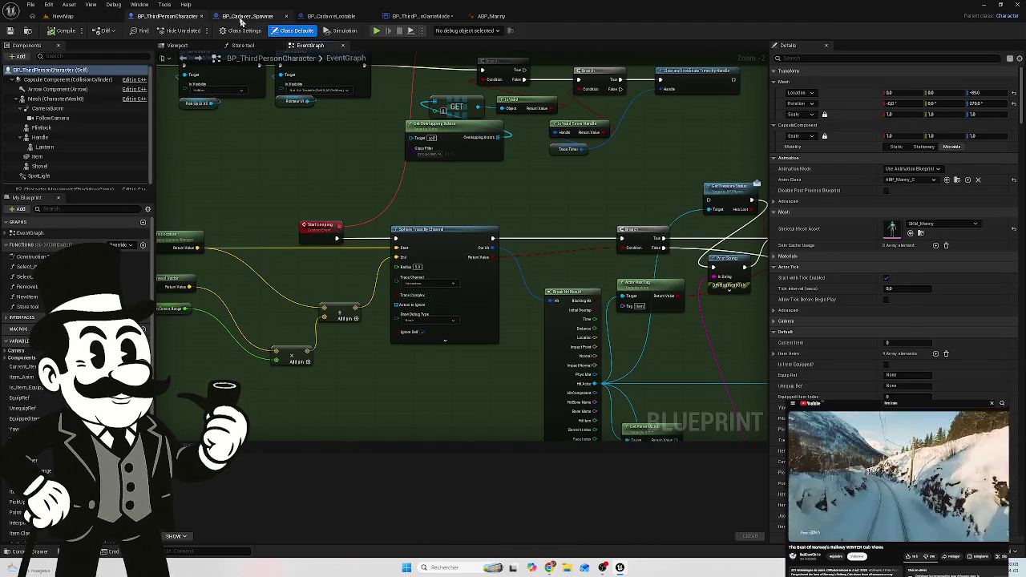
pyautogui.click(240, 17)
pyautogui.click(178, 16)
pyautogui.moveTo(415, 220); pyautogui.dragTo(619, 197)
pyautogui.scroll(-2, 619, 197)
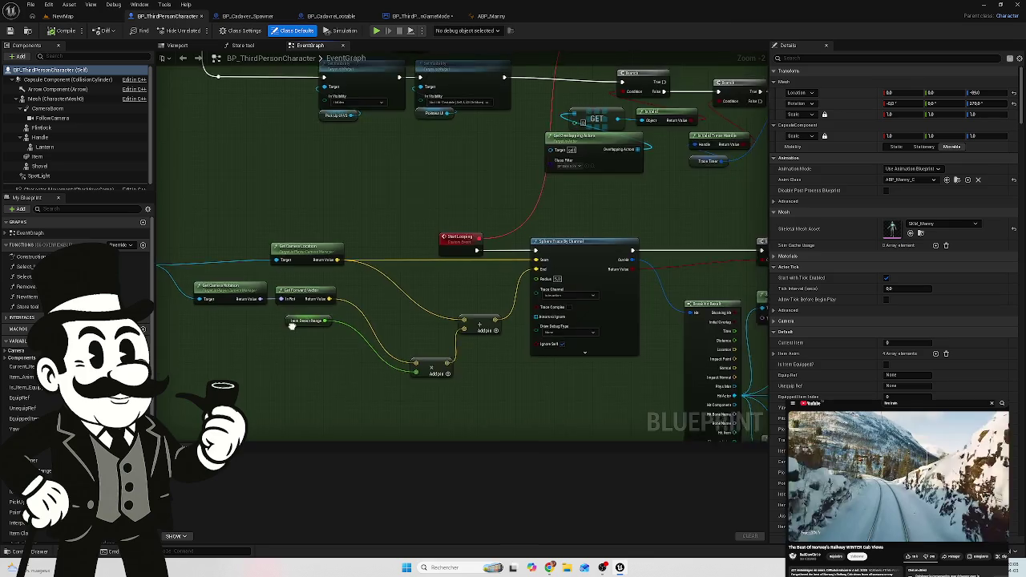
pyautogui.moveTo(382, 323)
pyautogui.mouseDown()
pyautogui.moveTo(442, 284)
pyautogui.moveTo(355, 304)
pyautogui.moveTo(277, 305)
pyautogui.mouseUp()
pyautogui.scroll(-2, 441, 284)
# Step: In BP_Cadaver_Spawner, wire Get Game Mode into the cast's Object input
pyautogui.click(248, 16)
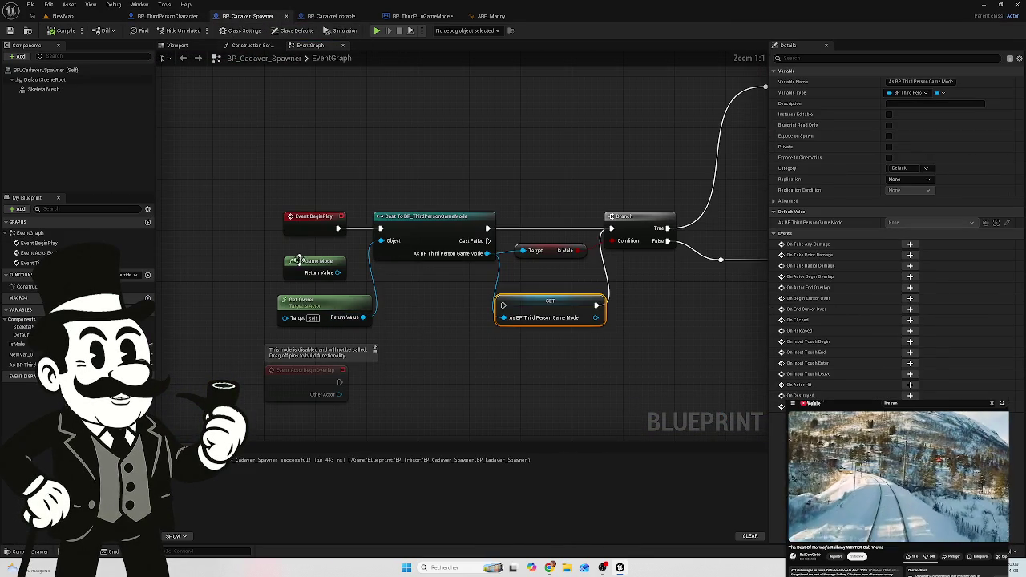
pyautogui.moveTo(338, 274); pyautogui.dragTo(381, 240)
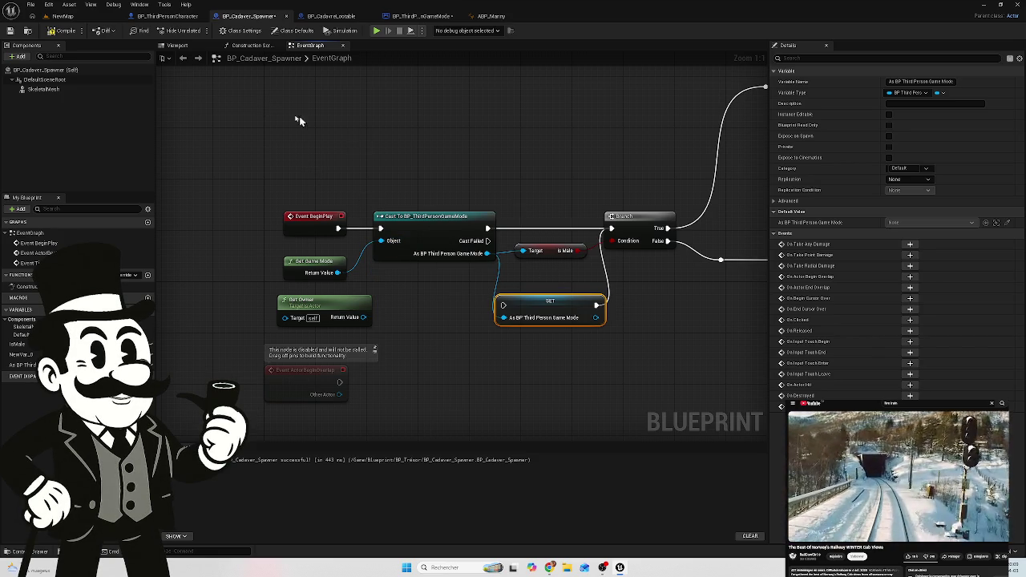
pyautogui.moveTo(663, 297); pyautogui.dragTo(462, 298)
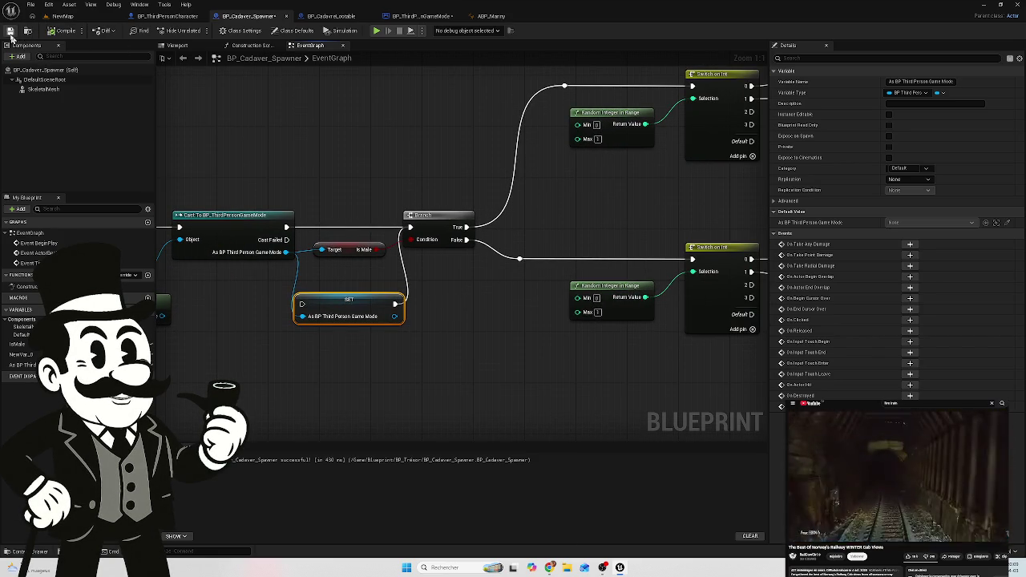
# Step: Play-test NewMap, walking along the stone path and around the open grave to view the coffin
pyautogui.click(64, 17)
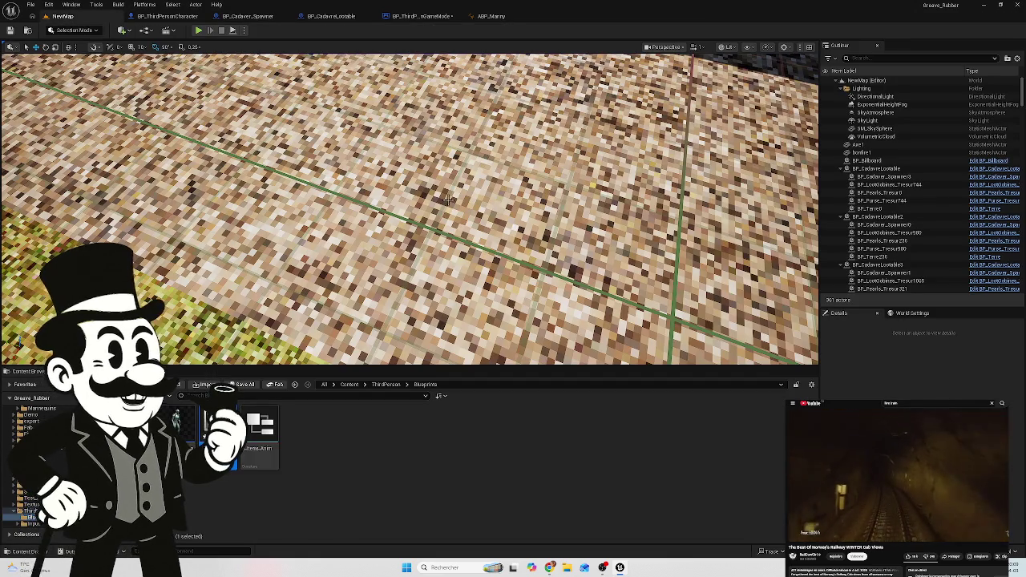
pyautogui.click(198, 30)
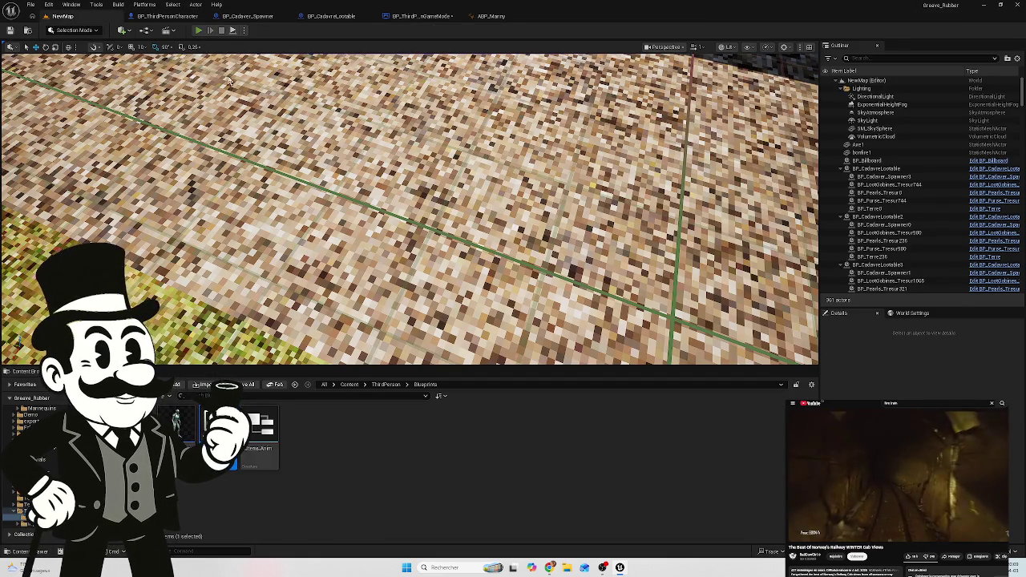
pyautogui.press('w')
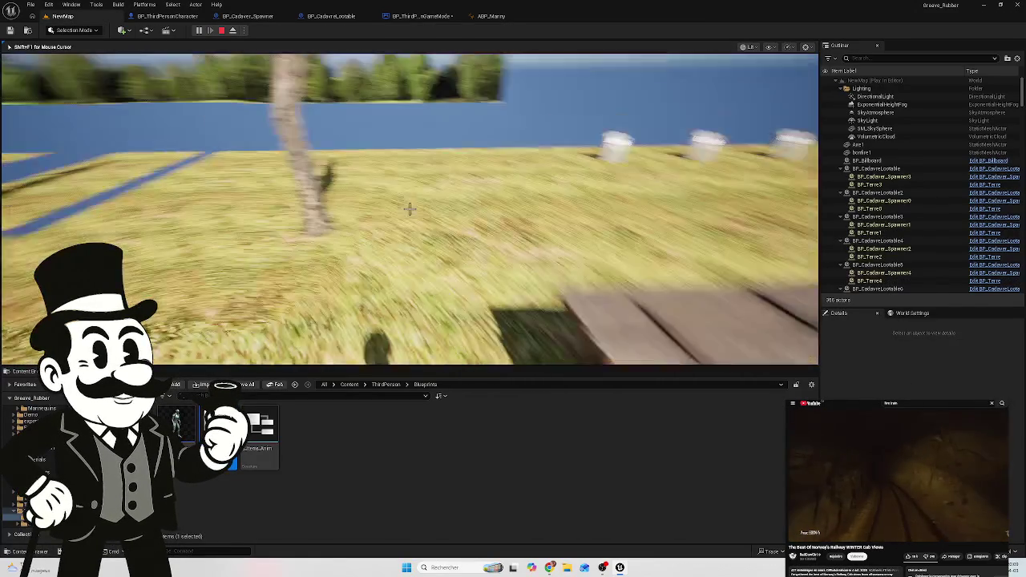
pyautogui.press('w')
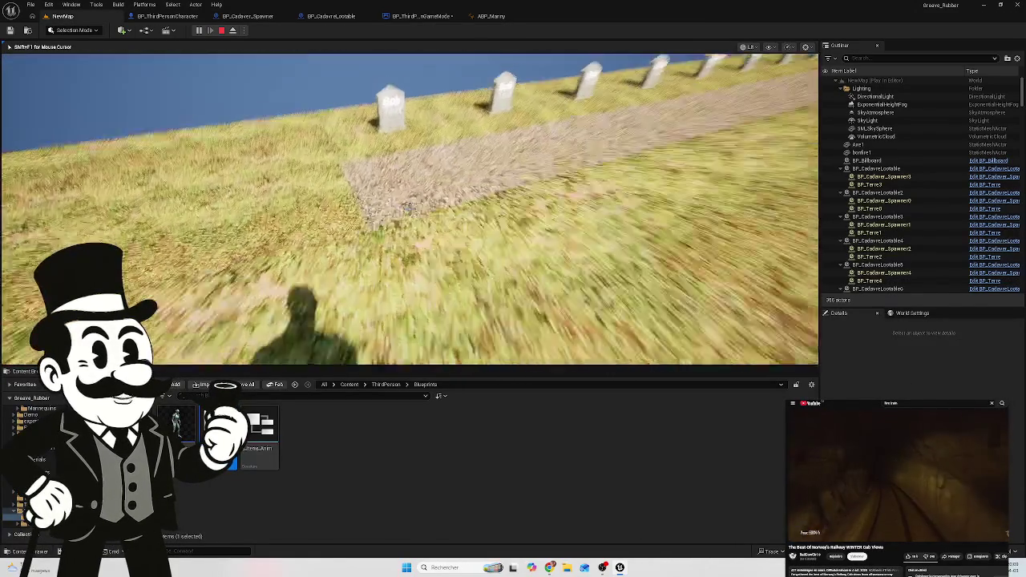
pyautogui.press('w')
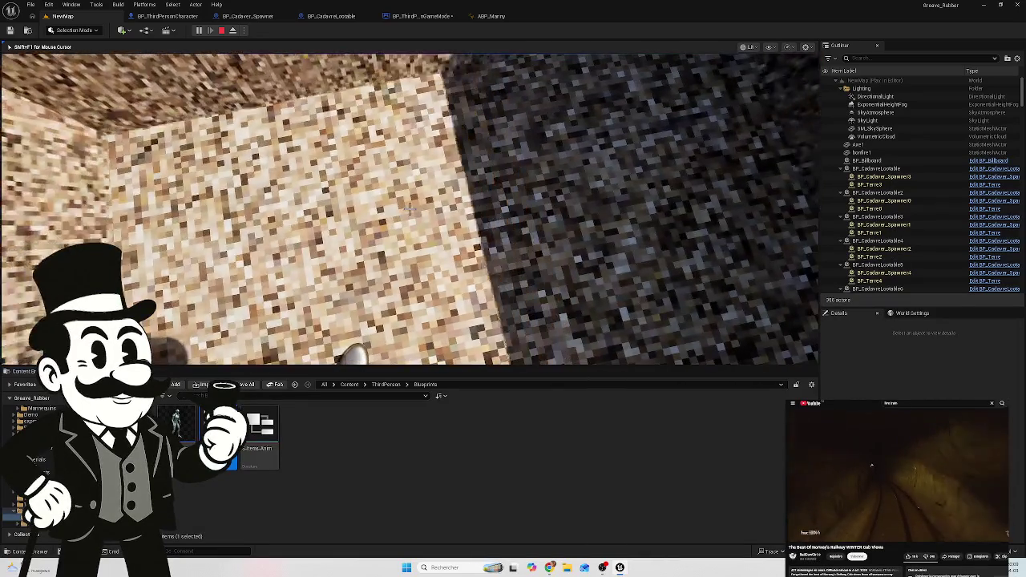
pyautogui.press('w')
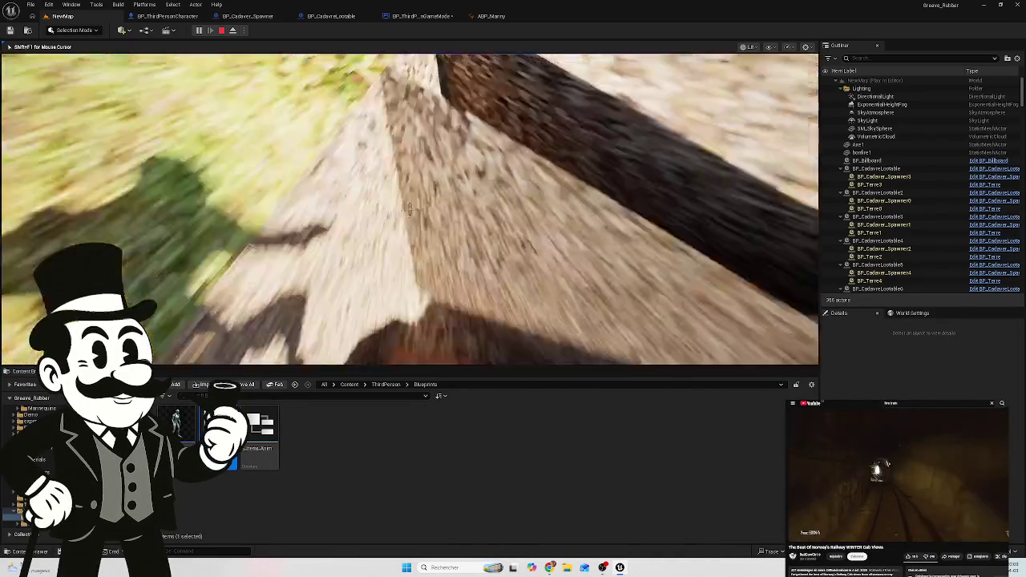
pyautogui.press('w')
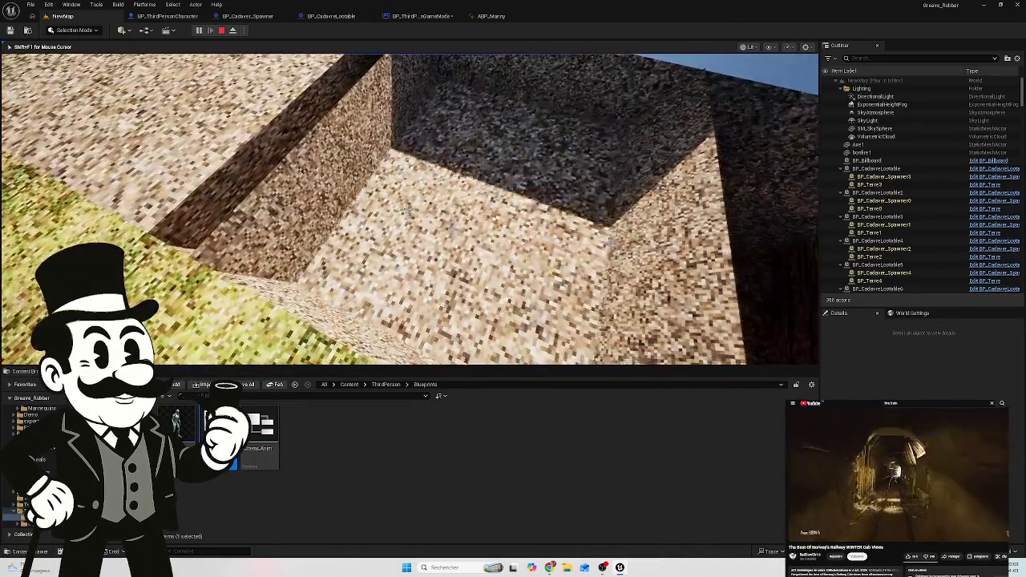
pyautogui.press('w')
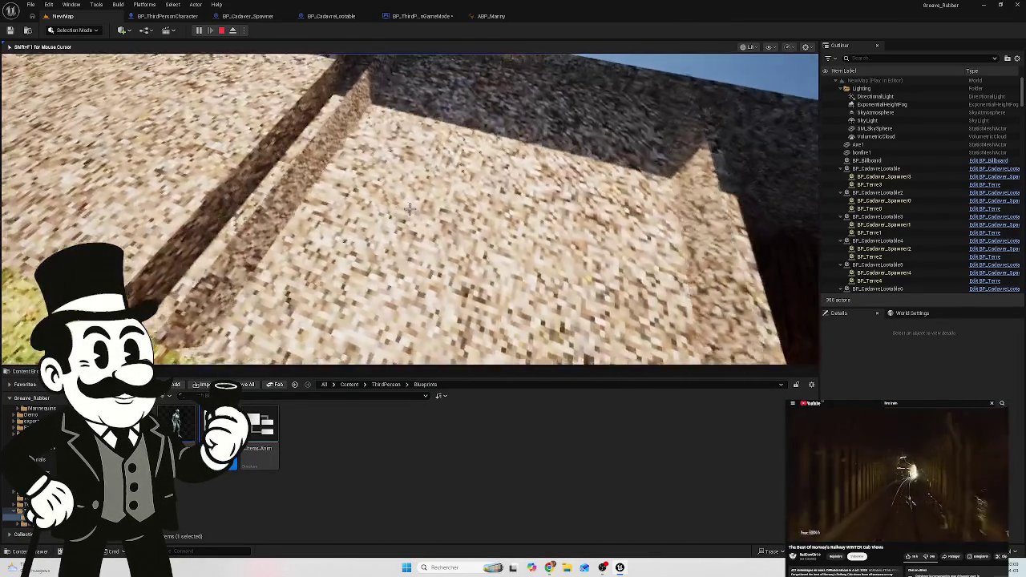
pyautogui.press('w')
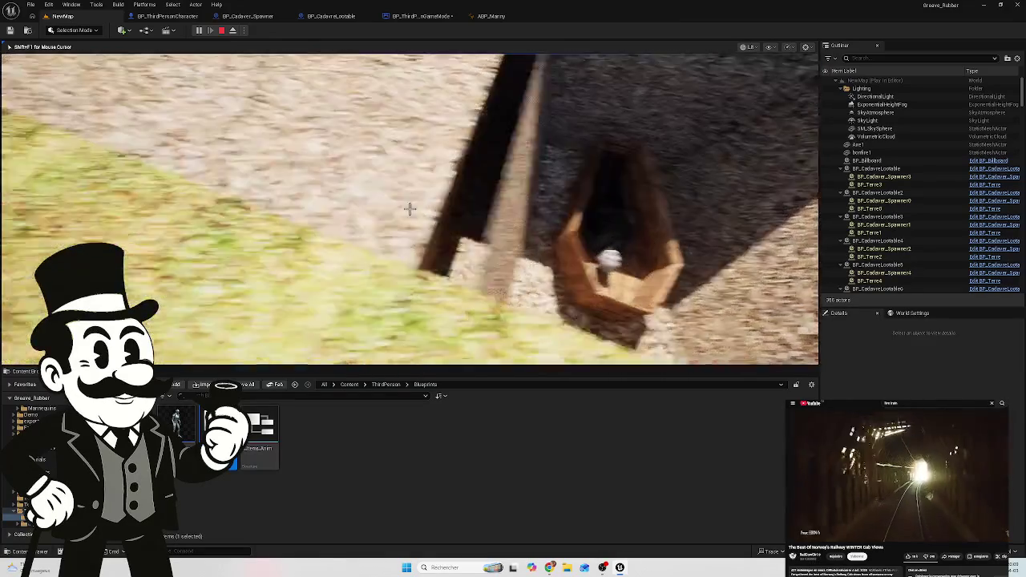
pyautogui.press('w')
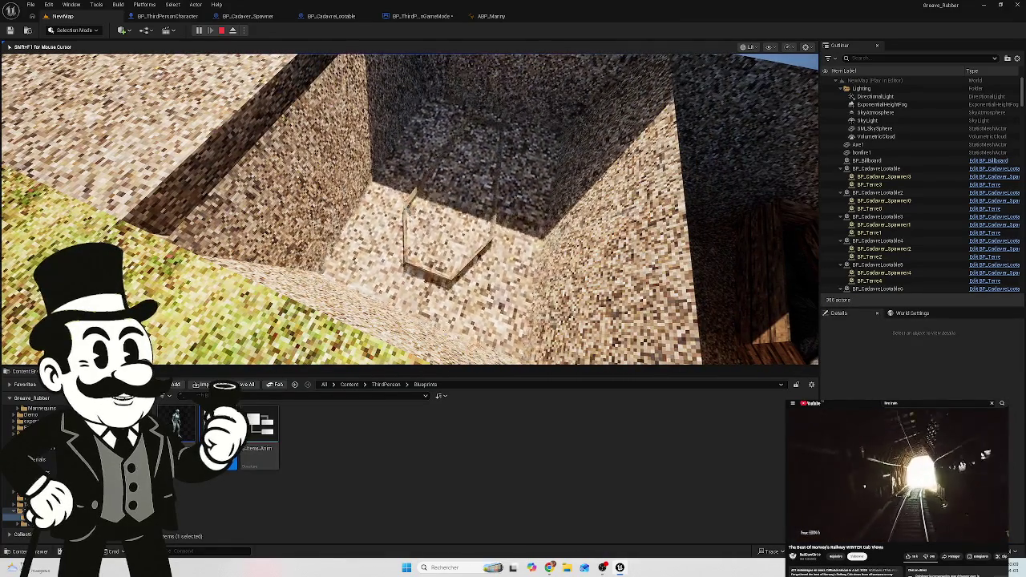
pyautogui.press('Escape')
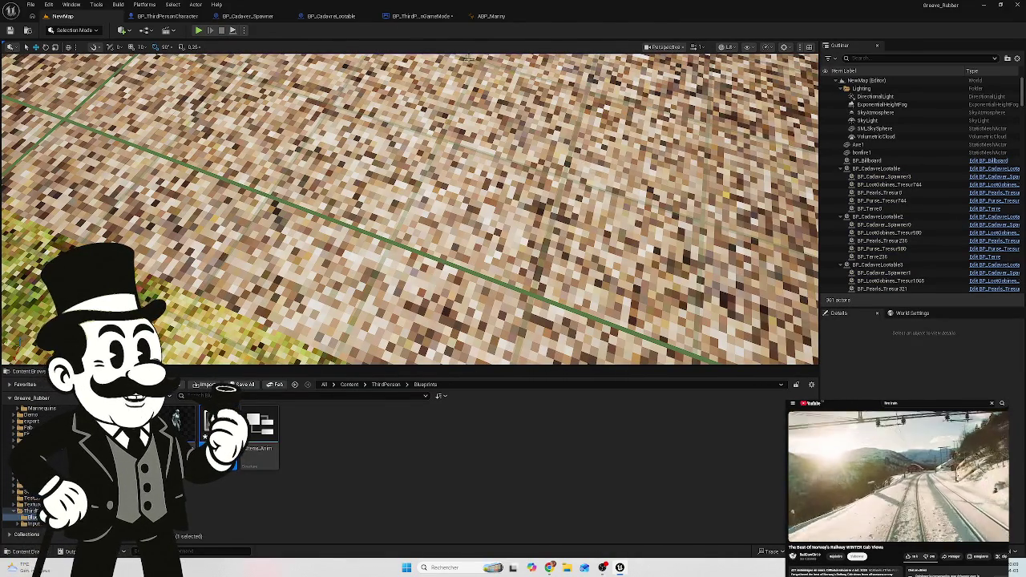
pyautogui.click(166, 16)
# Step: Delete the Get Owner node from BP_Cadaver_Spawner's BeginPlay graph and review the layout
pyautogui.click(245, 16)
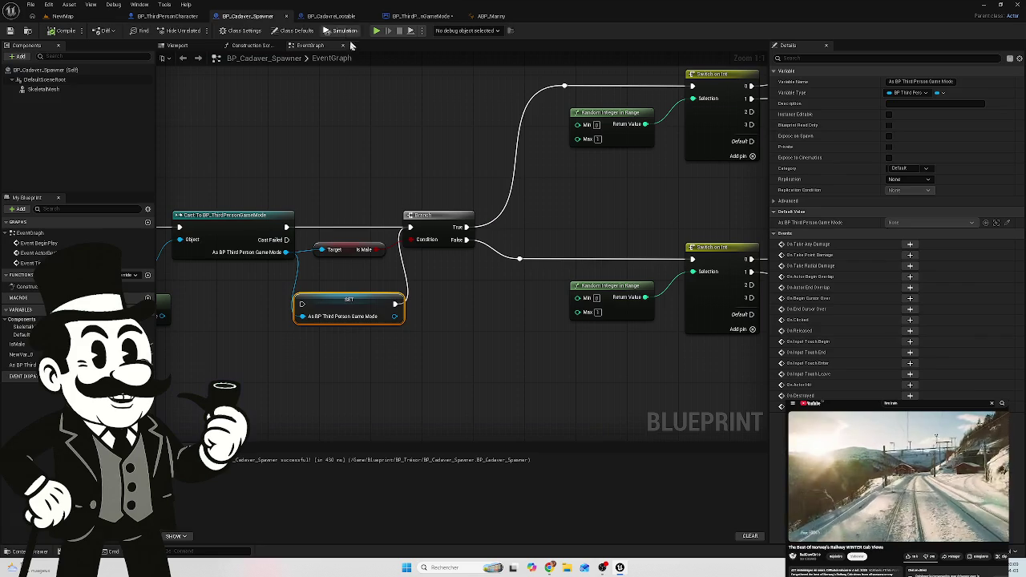
pyautogui.moveTo(353, 193); pyautogui.dragTo(464, 233)
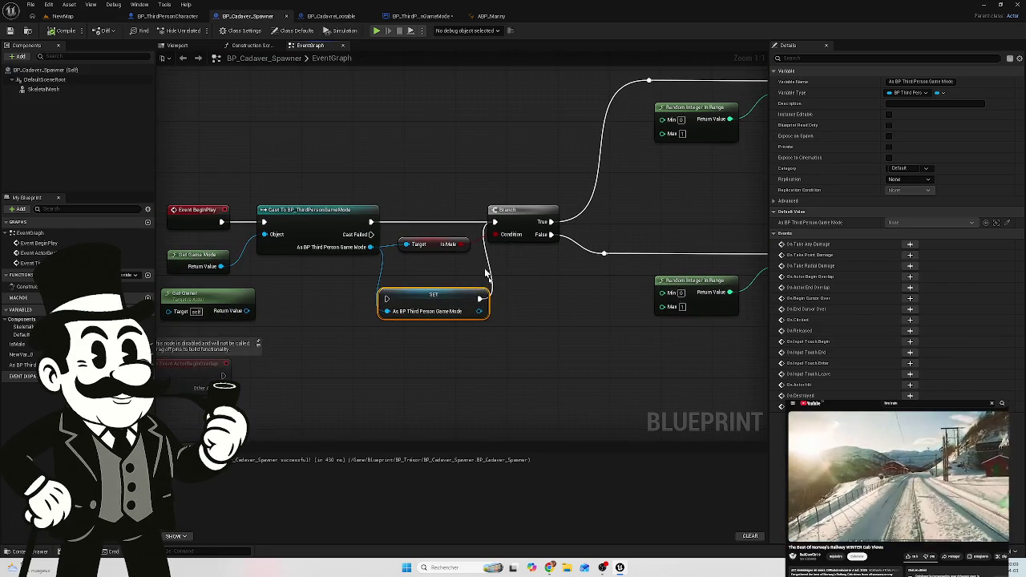
pyautogui.click(417, 360)
pyautogui.click(429, 312)
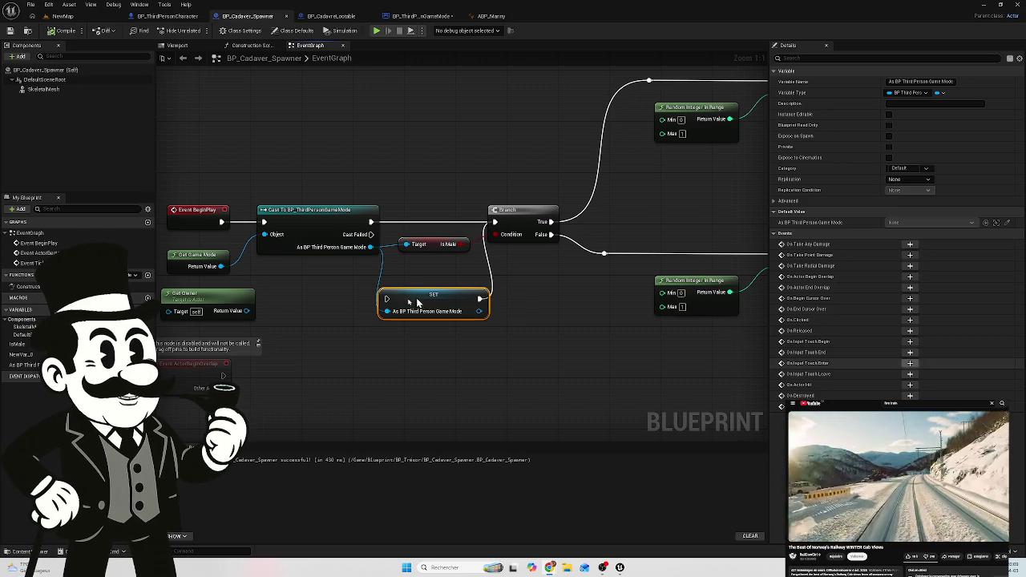
pyautogui.click(240, 292)
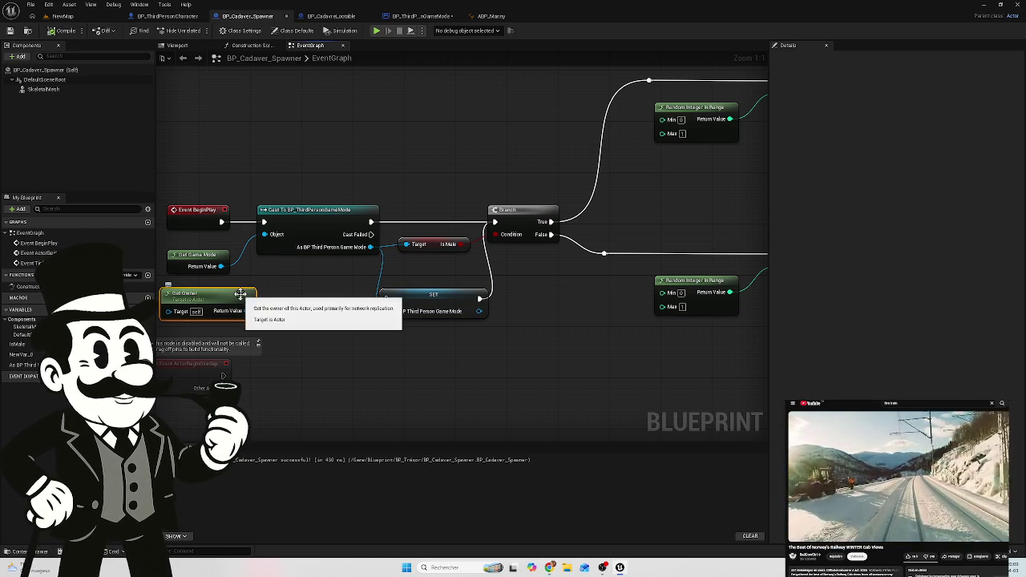
pyautogui.press('Delete')
pyautogui.moveTo(482, 371)
pyautogui.mouseDown()
pyautogui.moveTo(412, 372)
pyautogui.moveTo(610, 356)
pyautogui.moveTo(477, 341)
pyautogui.mouseUp()
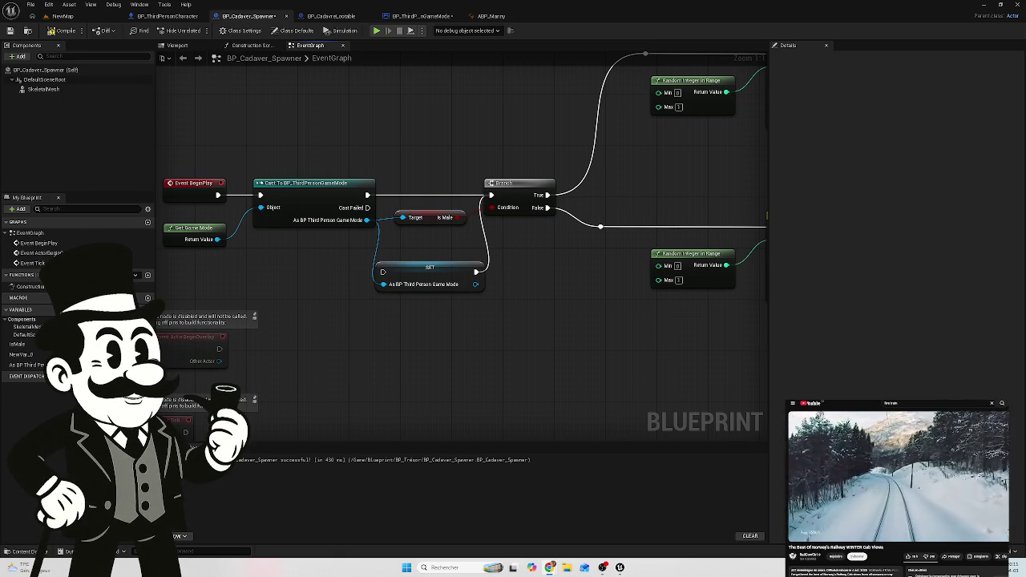
pyautogui.click(425, 16)
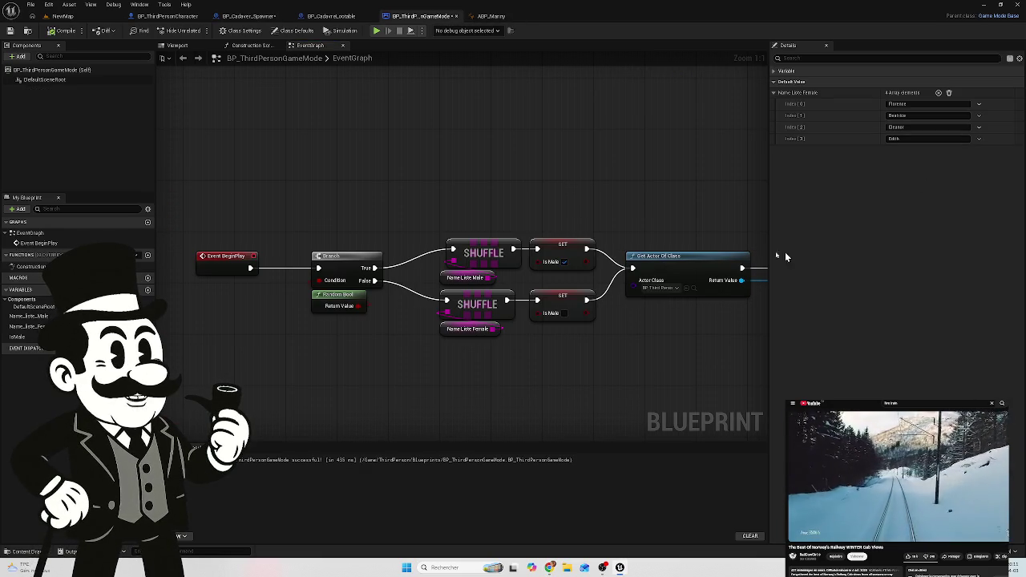
# Step: Tick the IsMale variable's Default Value checkbox so it starts as true
pyautogui.click(18, 338)
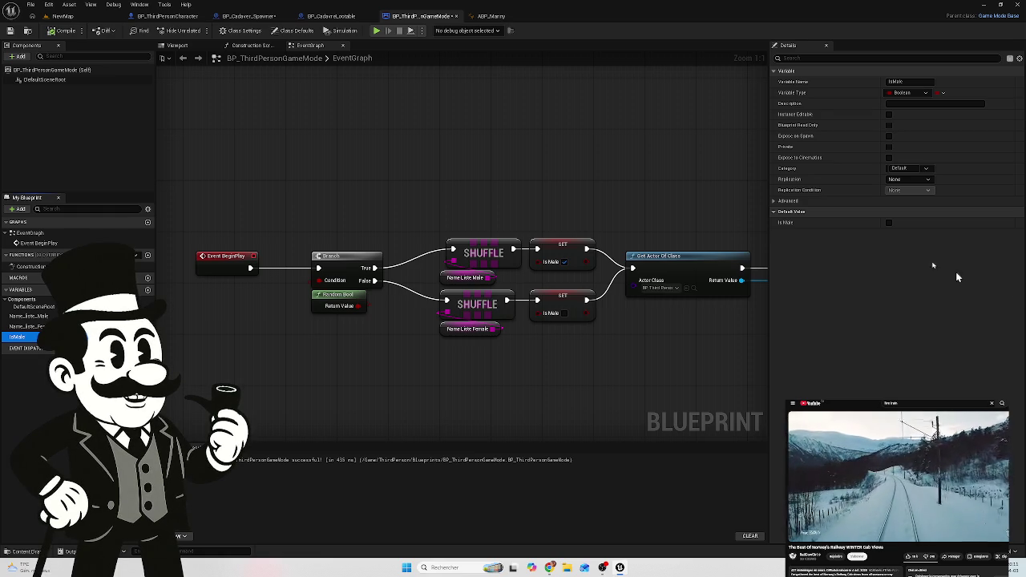
pyautogui.click(889, 223)
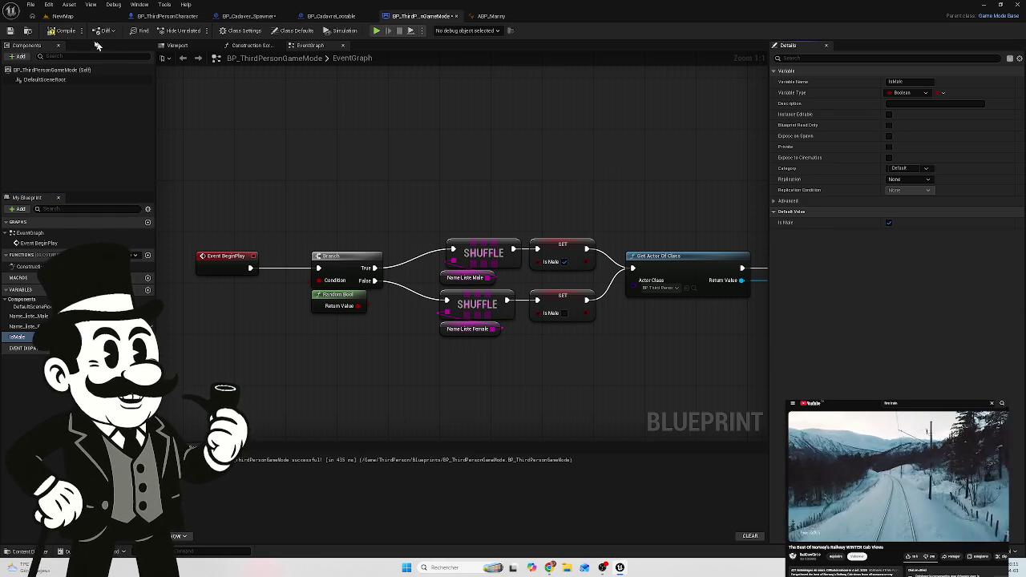
# Step: Play-test NewMap and read the tombstone names Bob, Edith, Beatrice and Carlos
pyautogui.click(67, 17)
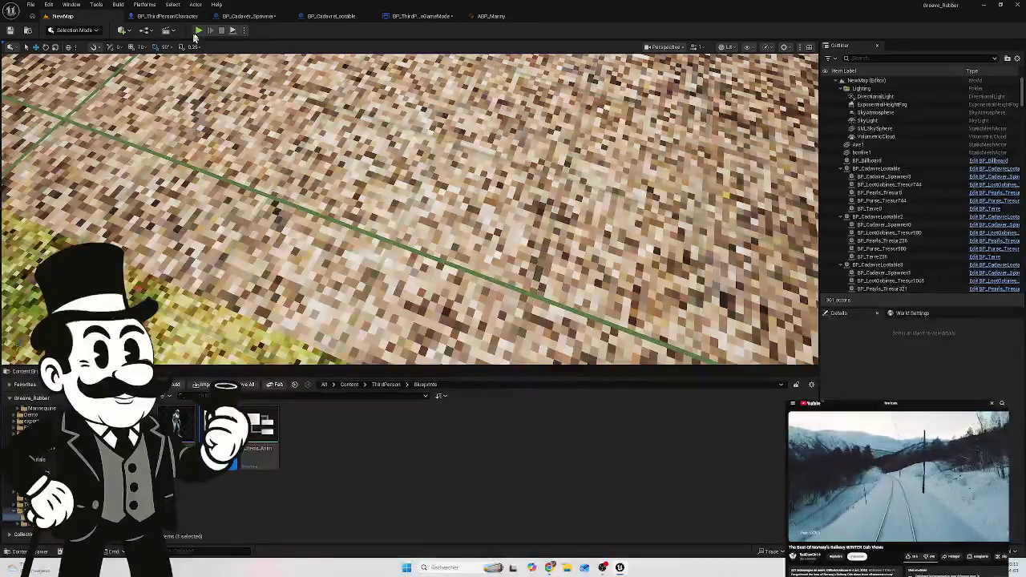
pyautogui.hotkey('alt', 'p')
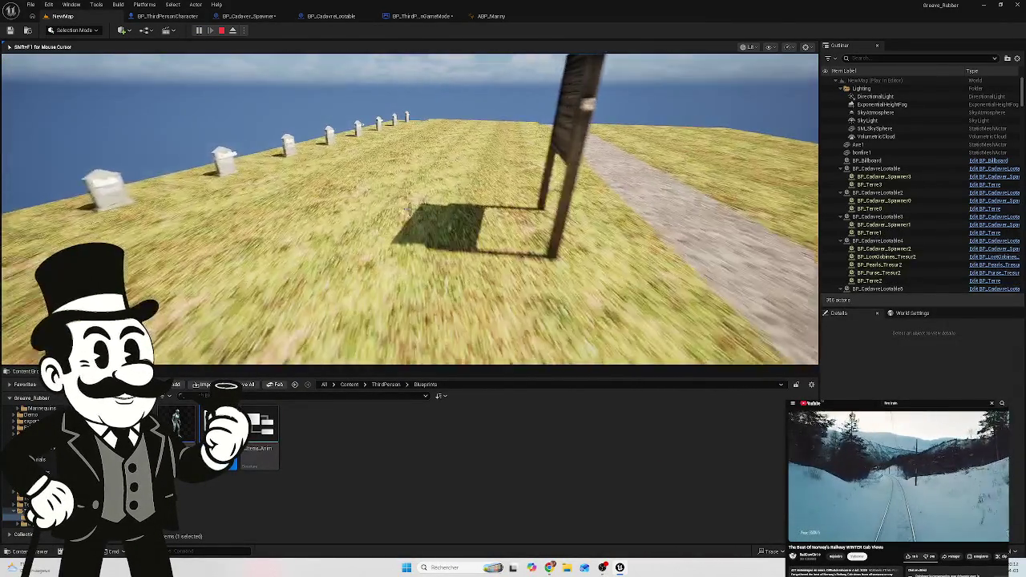
pyautogui.press('w')
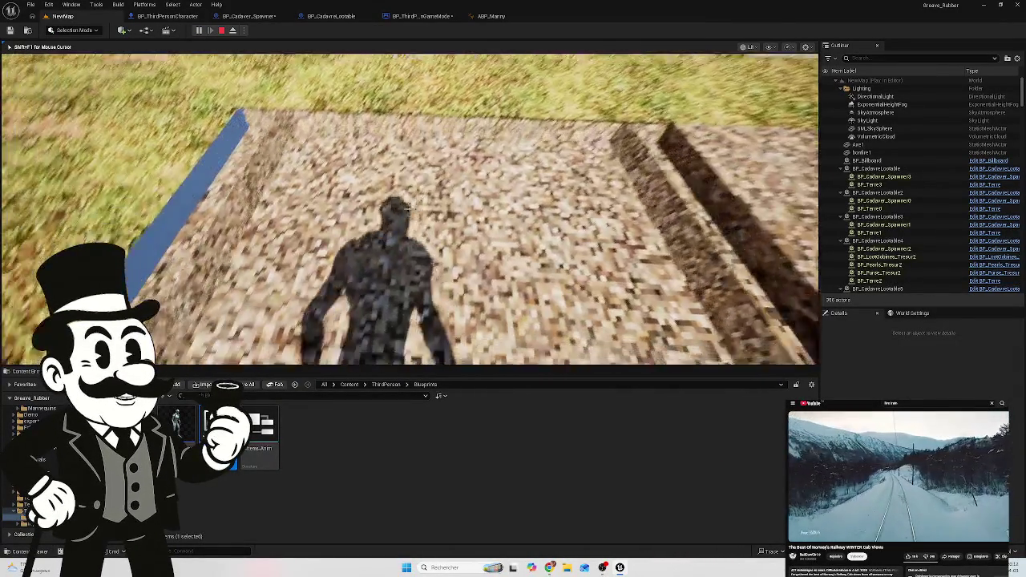
pyautogui.press('w')
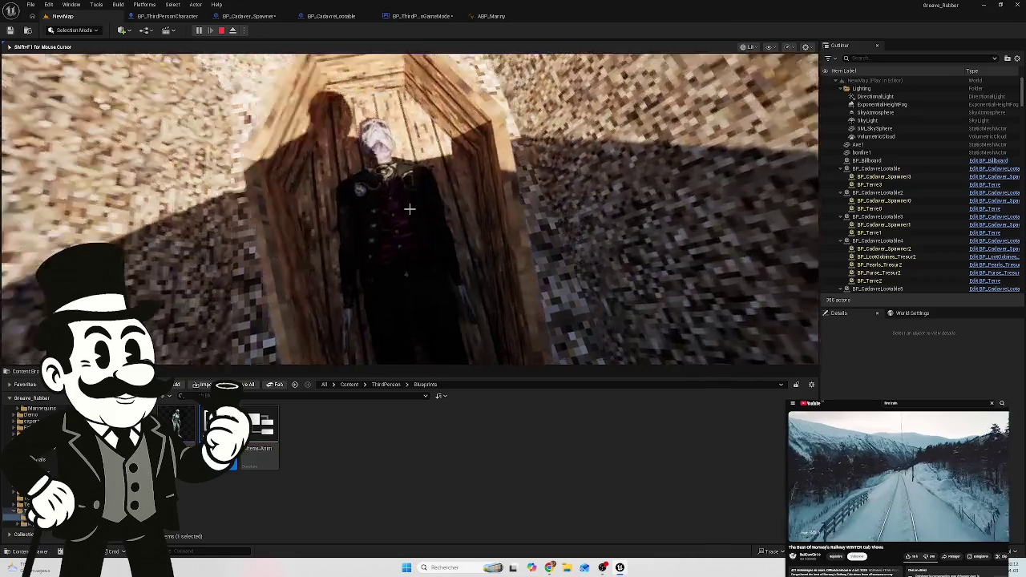
pyautogui.press('w')
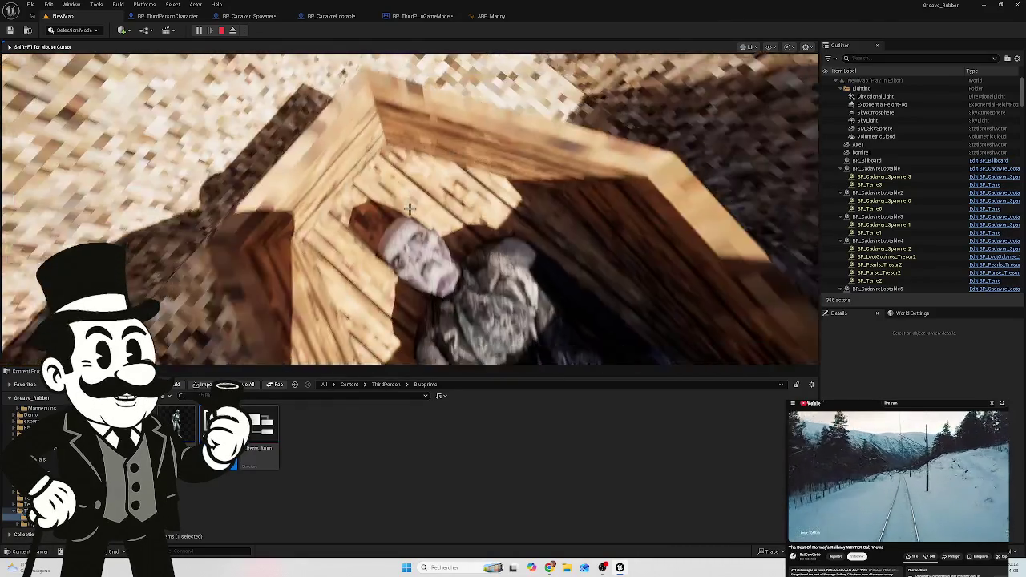
pyautogui.moveTo(408, 209)
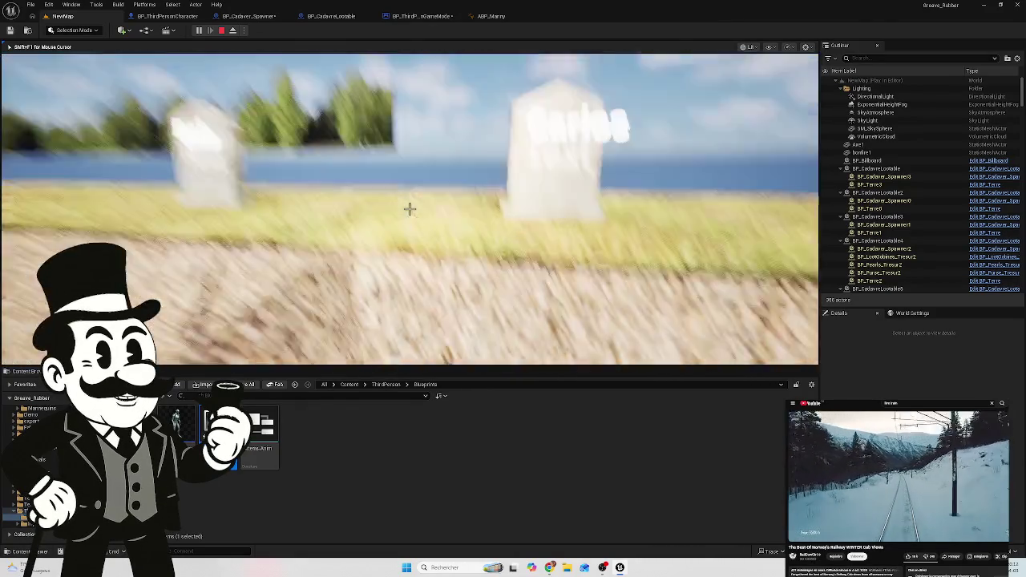
pyautogui.press('w')
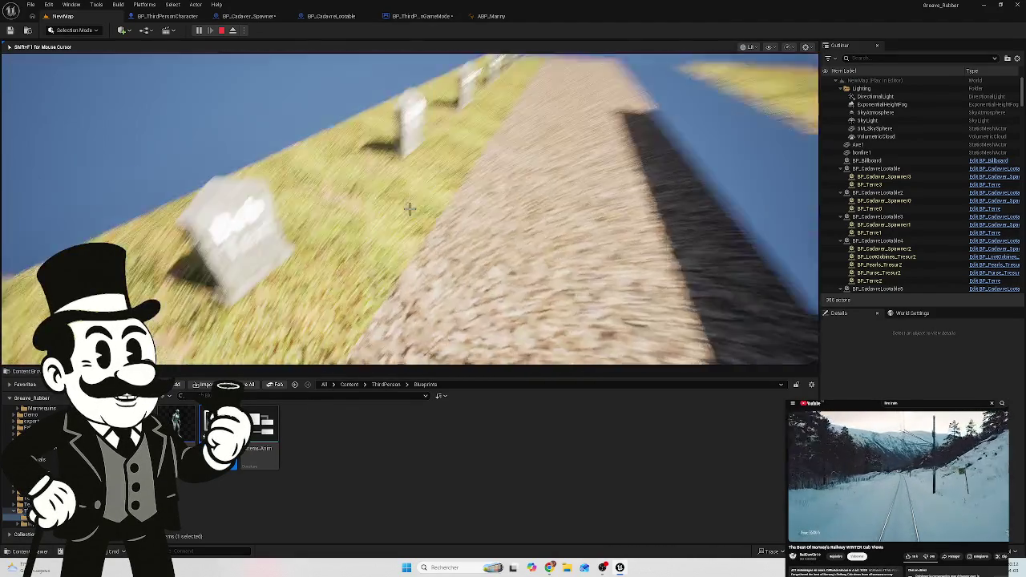
pyautogui.press('w')
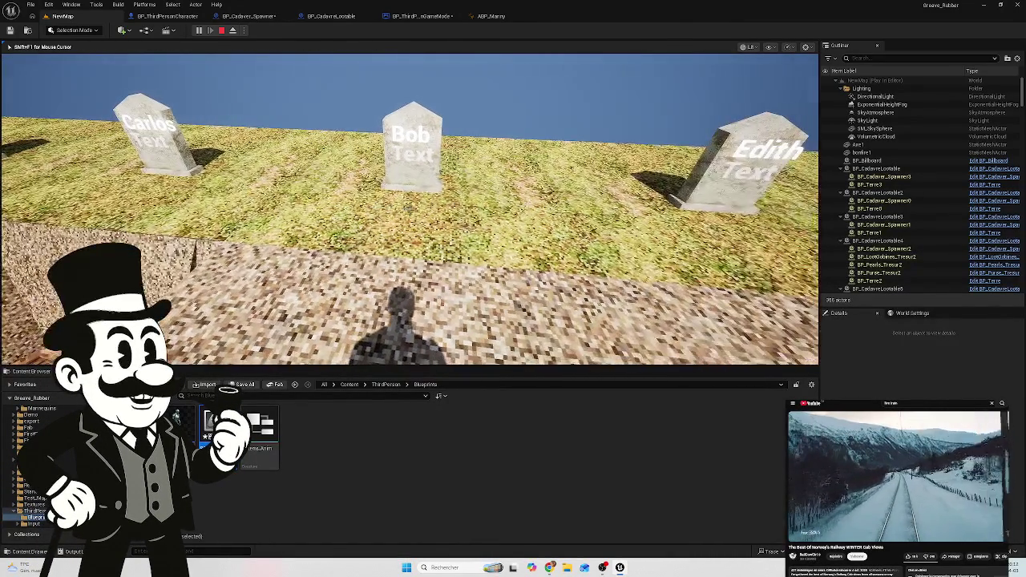
pyautogui.press('Escape')
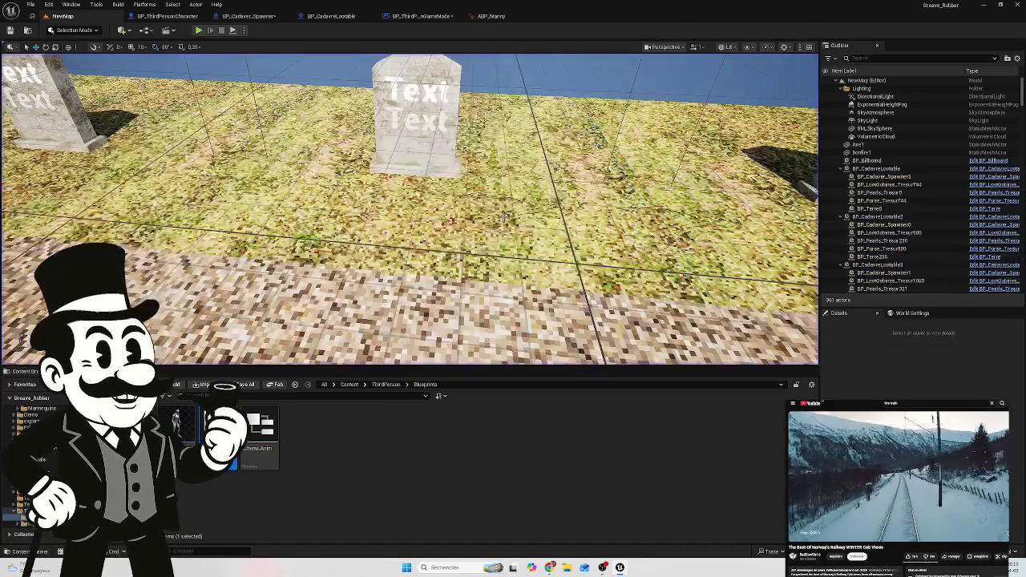
# Step: In BP_CadavreLootable, connect the ForceNomCadavre Name pin to the lower Set Text Value
pyautogui.click(419, 16)
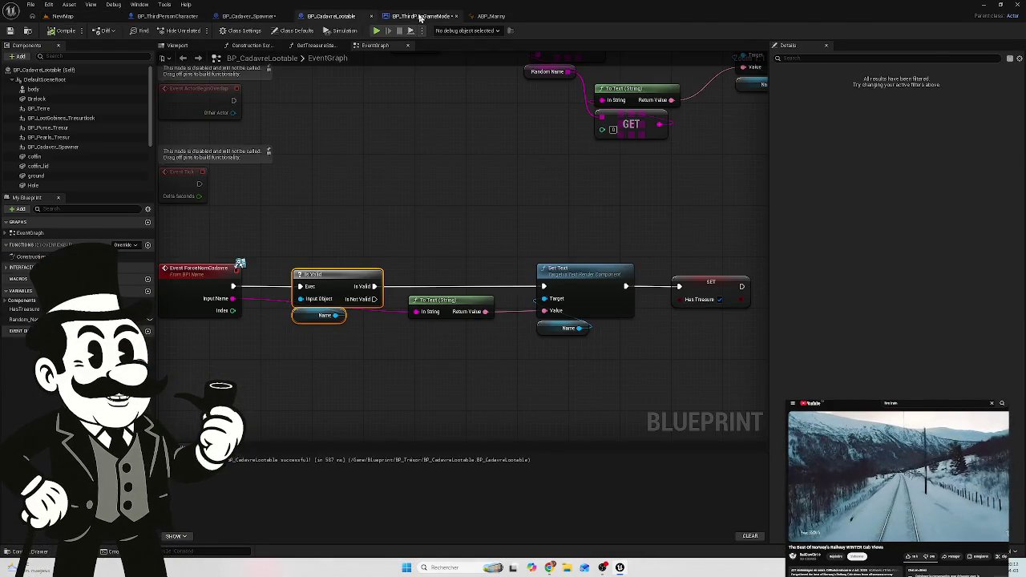
pyautogui.click(331, 16)
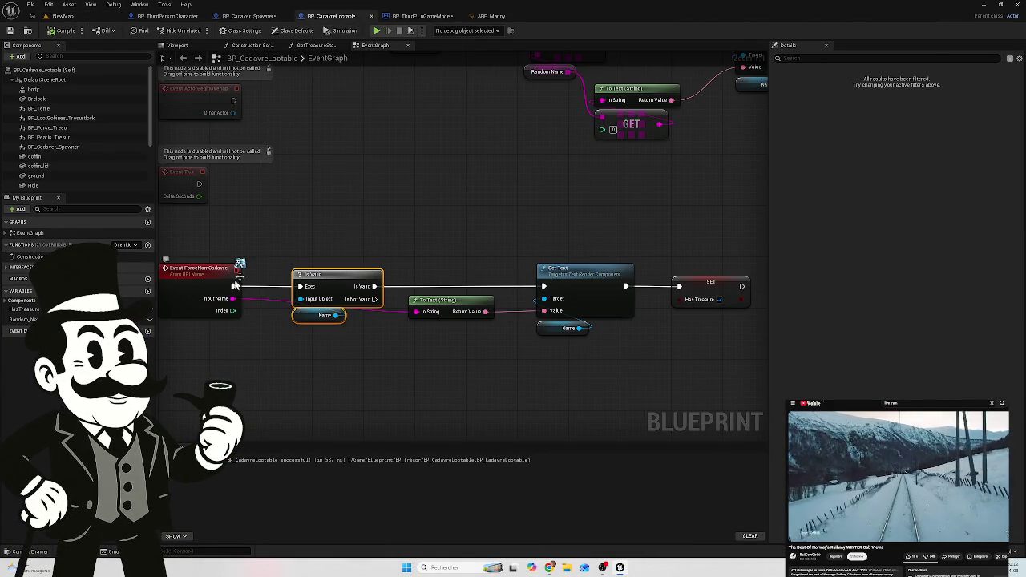
pyautogui.moveTo(346, 219)
pyautogui.mouseDown()
pyautogui.moveTo(301, 223)
pyautogui.moveTo(286, 305)
pyautogui.moveTo(85, 359)
pyautogui.moveTo(5, 359)
pyautogui.moveTo(352, 315)
pyautogui.mouseUp()
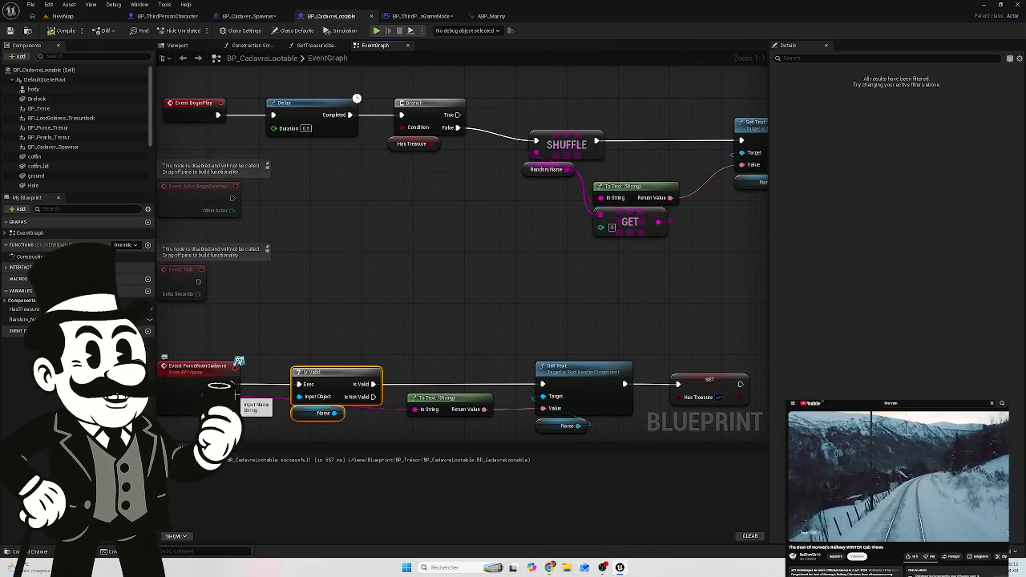
pyautogui.moveTo(235, 392)
pyautogui.mouseDown()
pyautogui.moveTo(738, 187)
pyautogui.moveTo(744, 161)
pyautogui.moveTo(474, 231)
pyautogui.mouseUp()
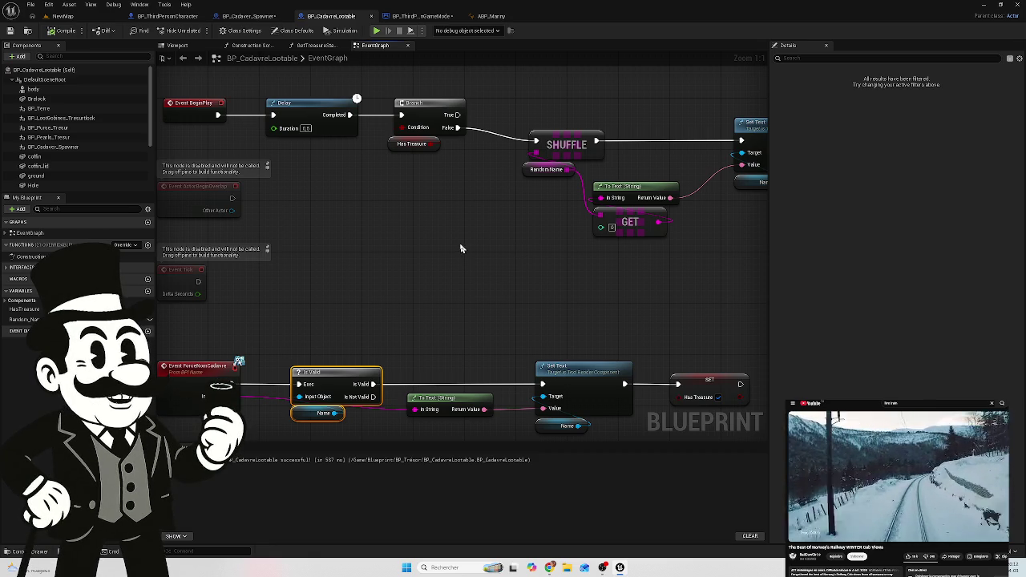
pyautogui.moveTo(459, 127)
pyautogui.mouseDown()
pyautogui.moveTo(496, 175)
pyautogui.moveTo(373, 225)
pyautogui.mouseUp()
# Step: Connect the ForceNomCadavre name through a new To Text node into the upper Set Text Value
pyautogui.write('ca')
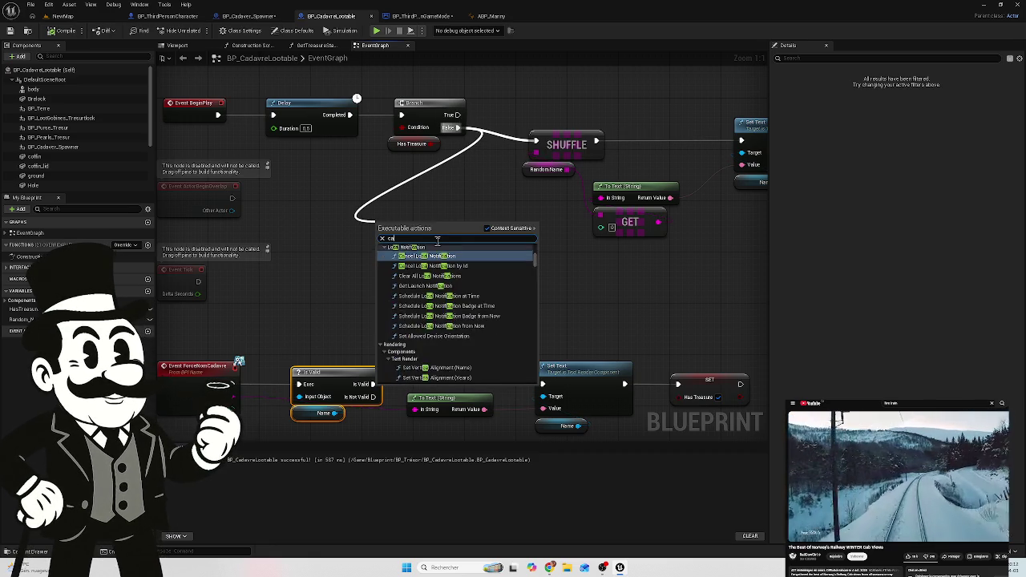
pyautogui.write('st')
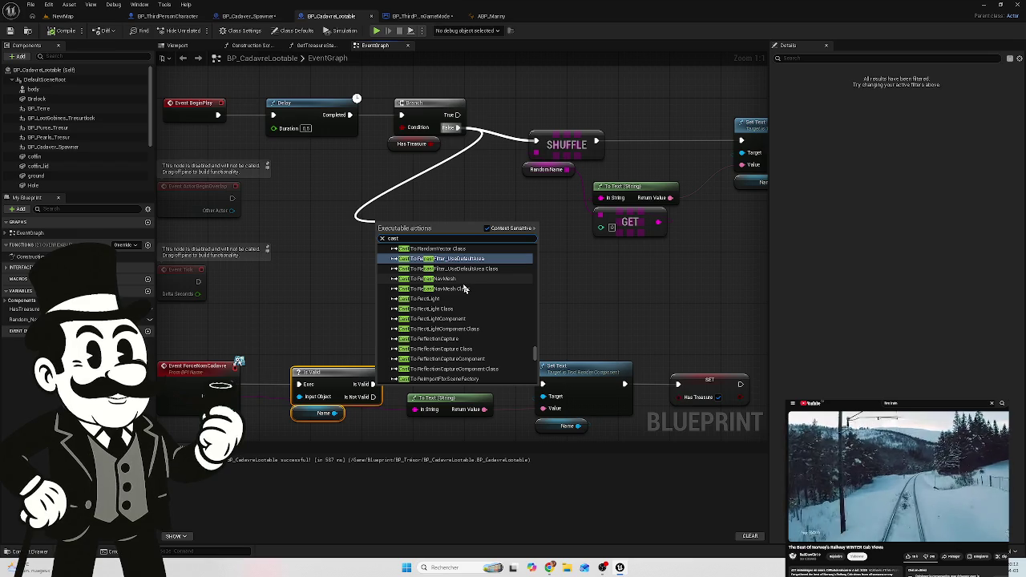
pyautogui.write(' to BP')
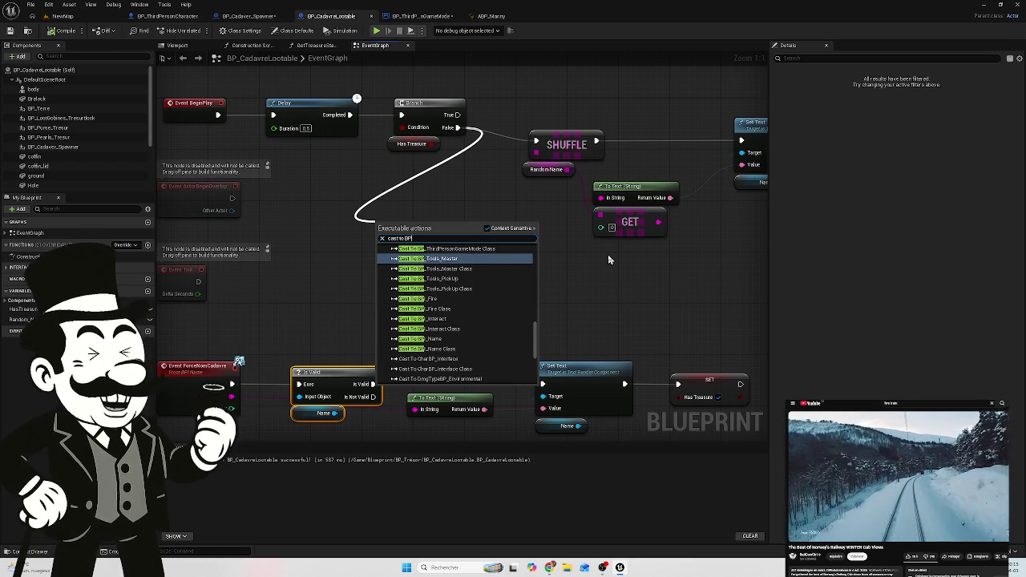
pyautogui.click(491, 204)
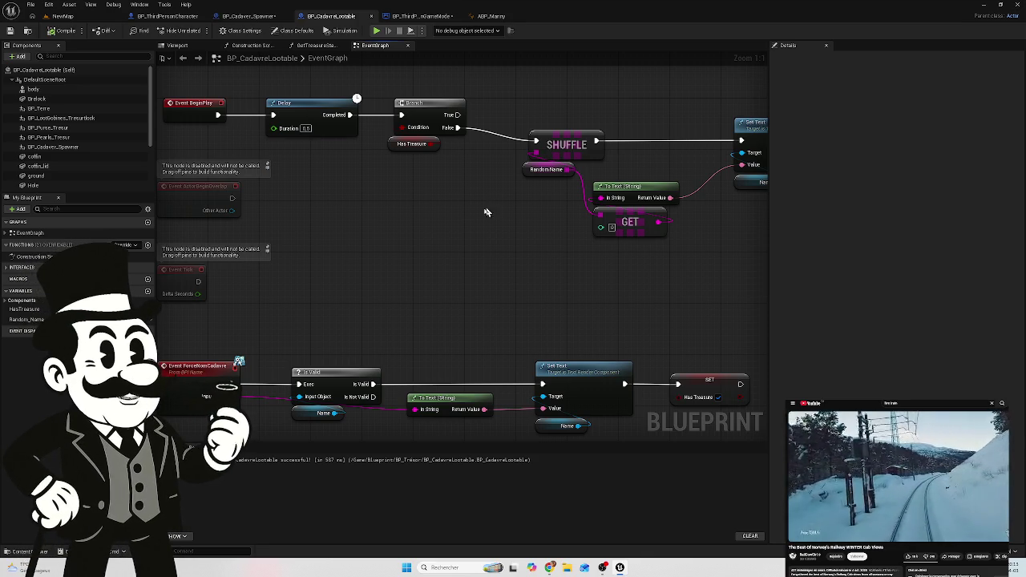
pyautogui.moveTo(238, 364)
pyautogui.mouseDown()
pyautogui.moveTo(386, 334)
pyautogui.moveTo(444, 283)
pyautogui.mouseUp()
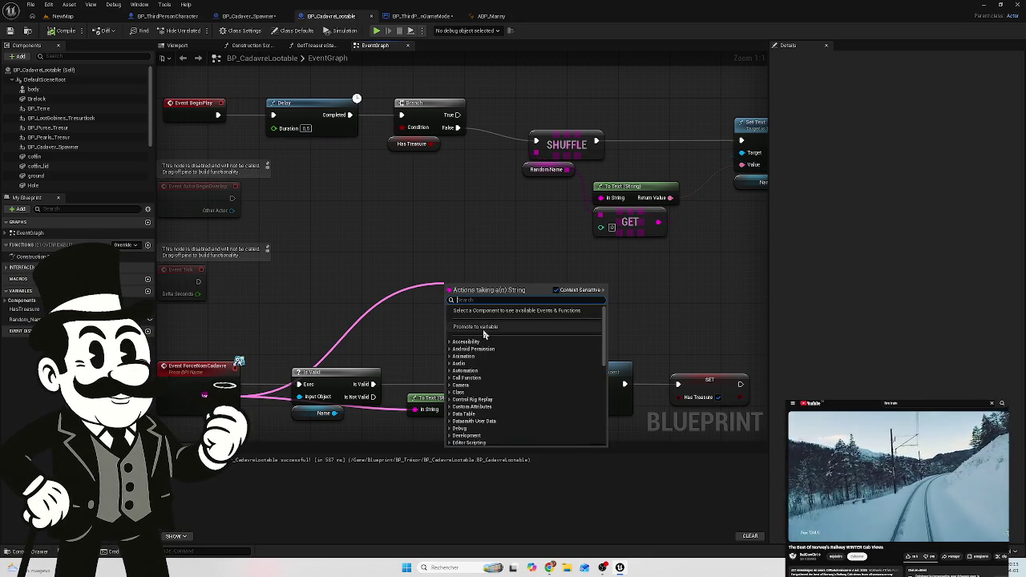
pyautogui.click(435, 270)
pyautogui.moveTo(238, 362)
pyautogui.mouseDown()
pyautogui.moveTo(570, 262)
pyautogui.moveTo(742, 164)
pyautogui.mouseUp()
pyautogui.moveTo(503, 248)
pyautogui.mouseDown()
pyautogui.moveTo(571, 302)
pyautogui.moveTo(612, 312)
pyautogui.mouseUp()
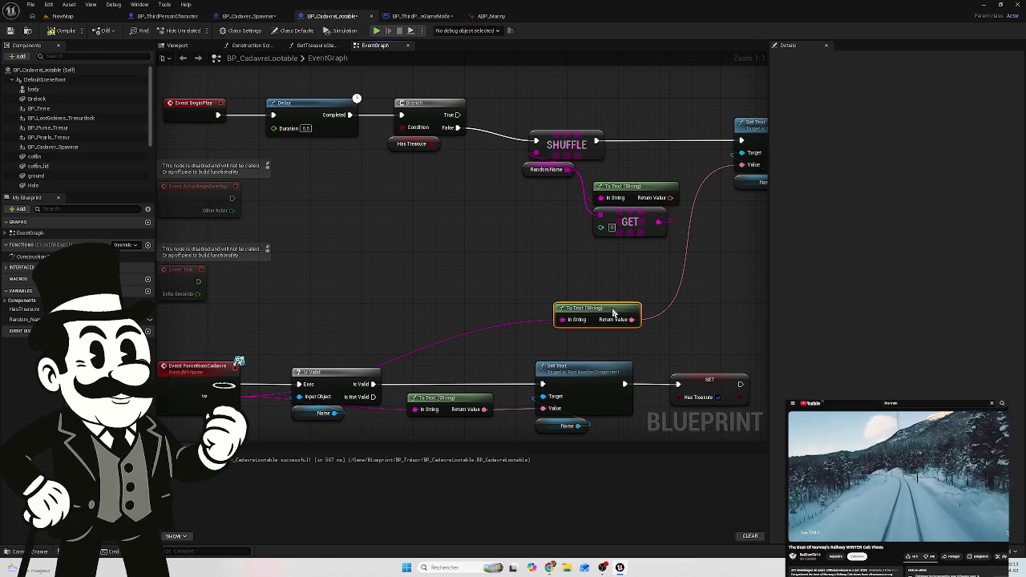
pyautogui.moveTo(648, 278)
pyautogui.mouseDown()
pyautogui.moveTo(462, 301)
pyautogui.moveTo(461, 277)
pyautogui.mouseUp()
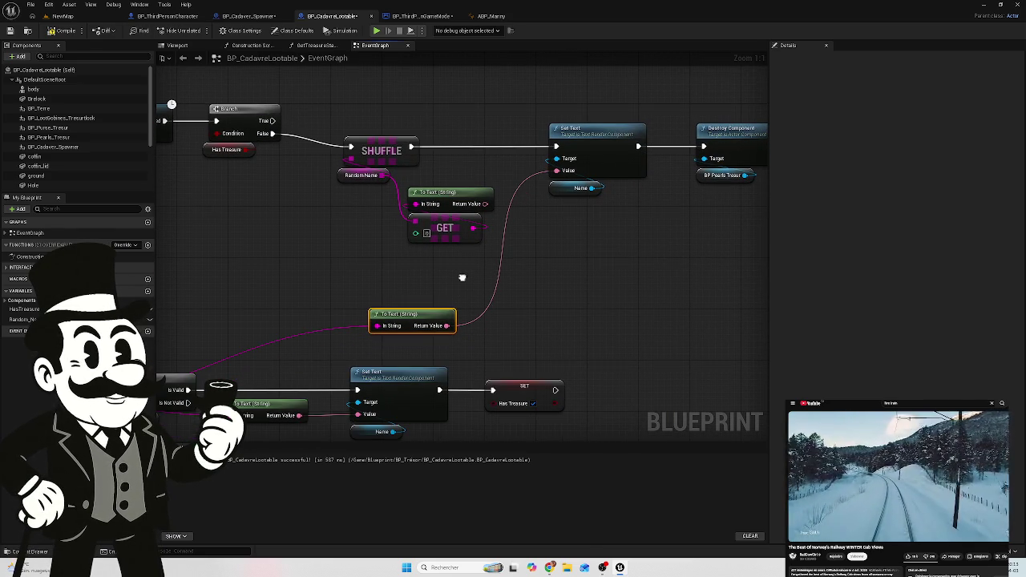
pyautogui.scroll(-3, 425, 280)
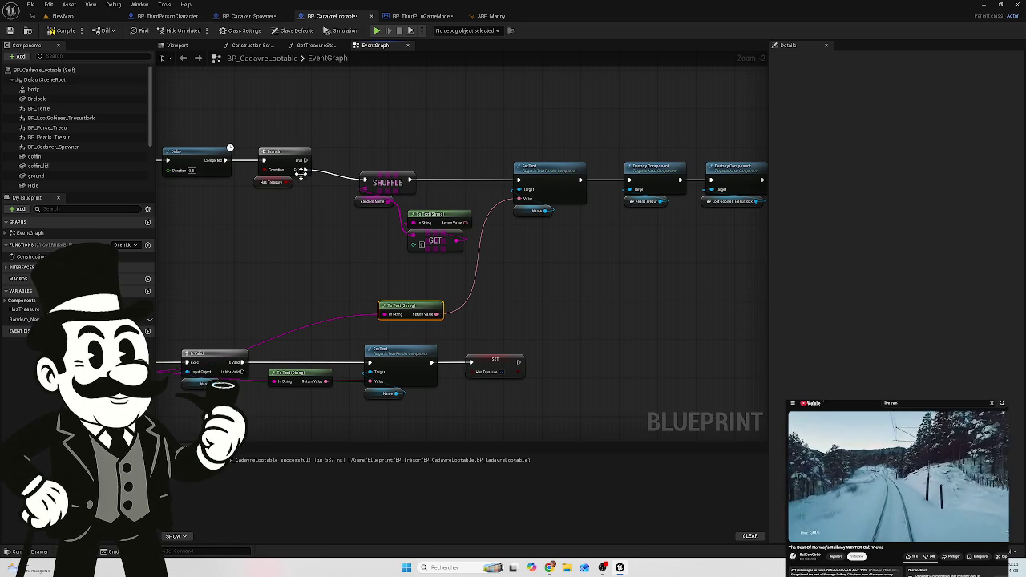
# Step: Compile BP_CadavreLootable, save the modified assets and go back to NewMap
pyautogui.click(59, 34)
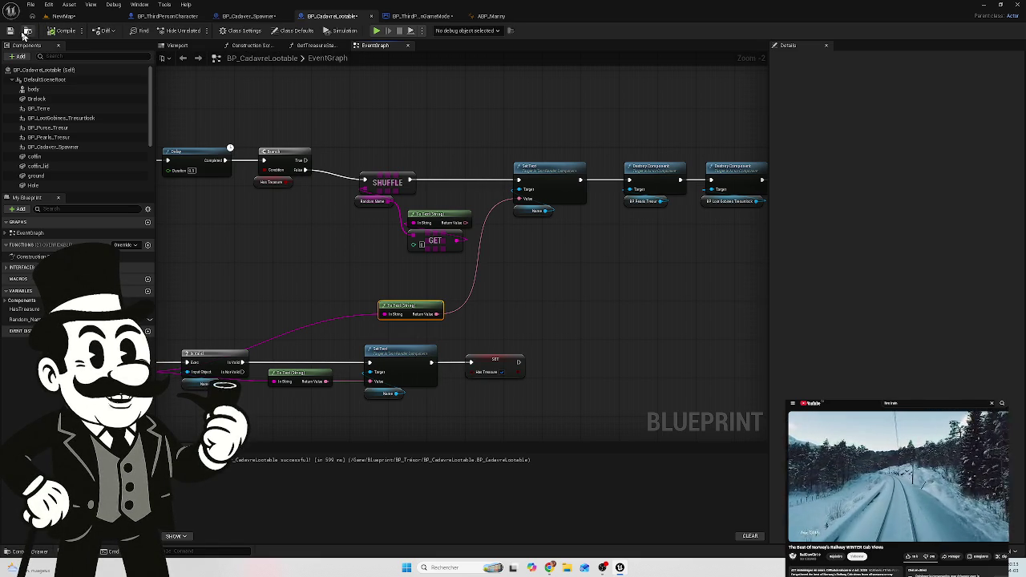
pyautogui.hotkey('ctrl', 'shift', 's')
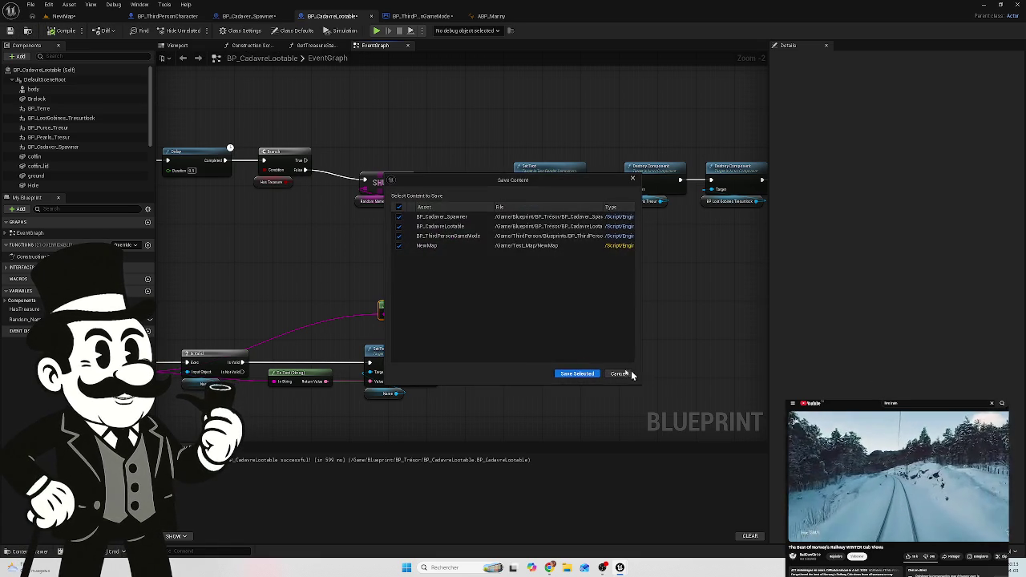
pyautogui.click(576, 377)
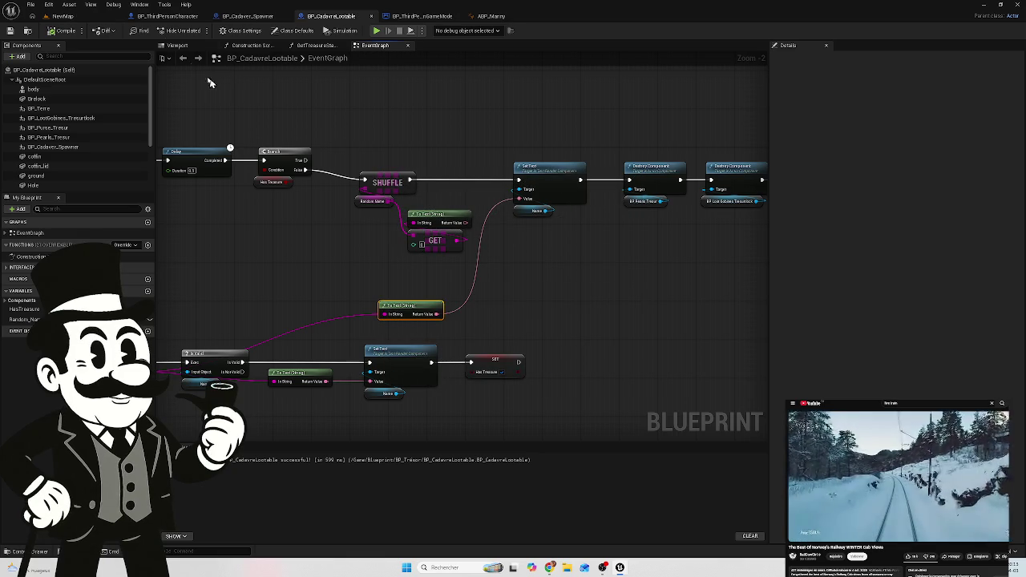
pyautogui.click(63, 16)
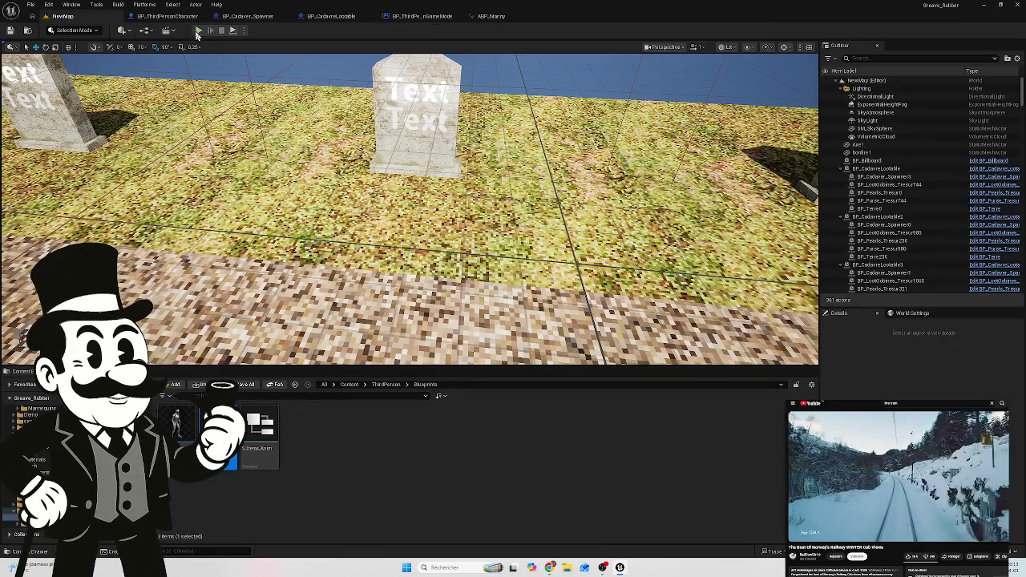
pyautogui.click(199, 32)
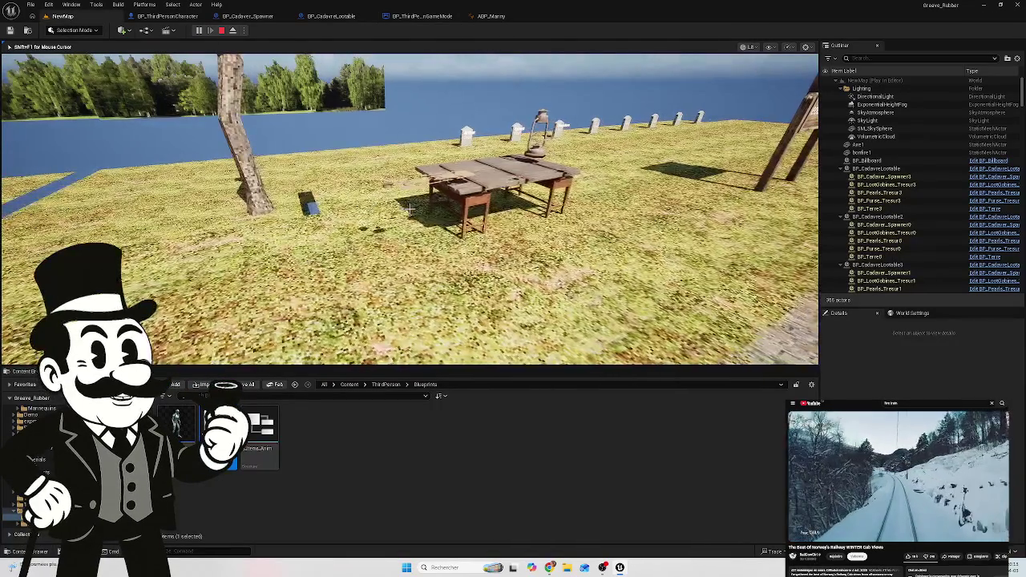
pyautogui.press('w')
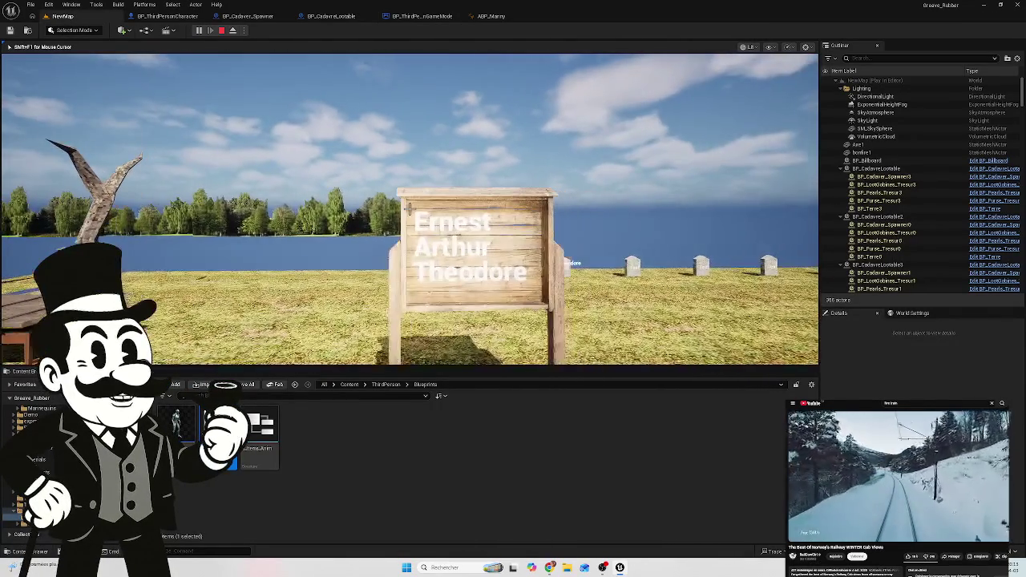
pyautogui.press('w')
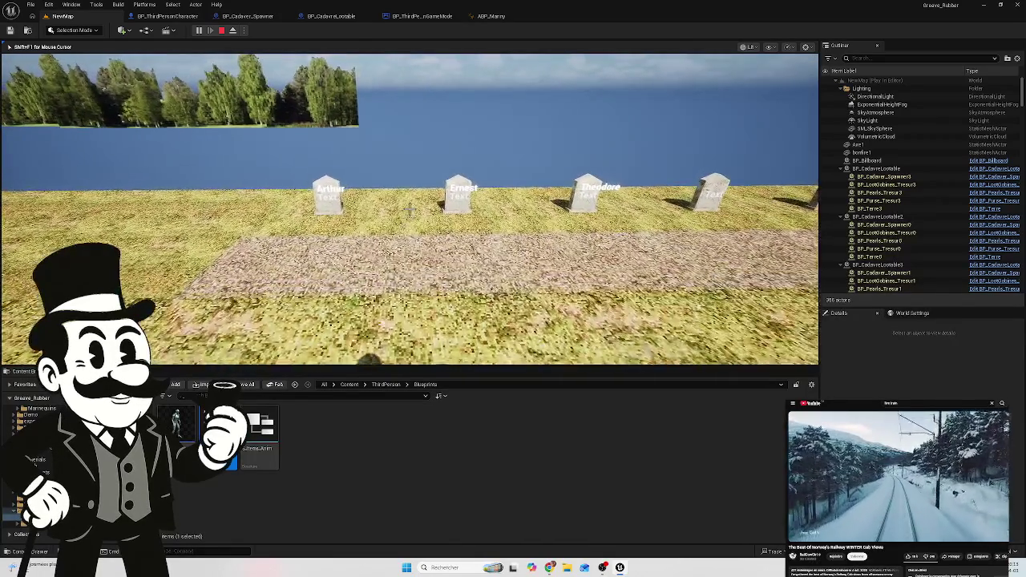
pyautogui.press('w')
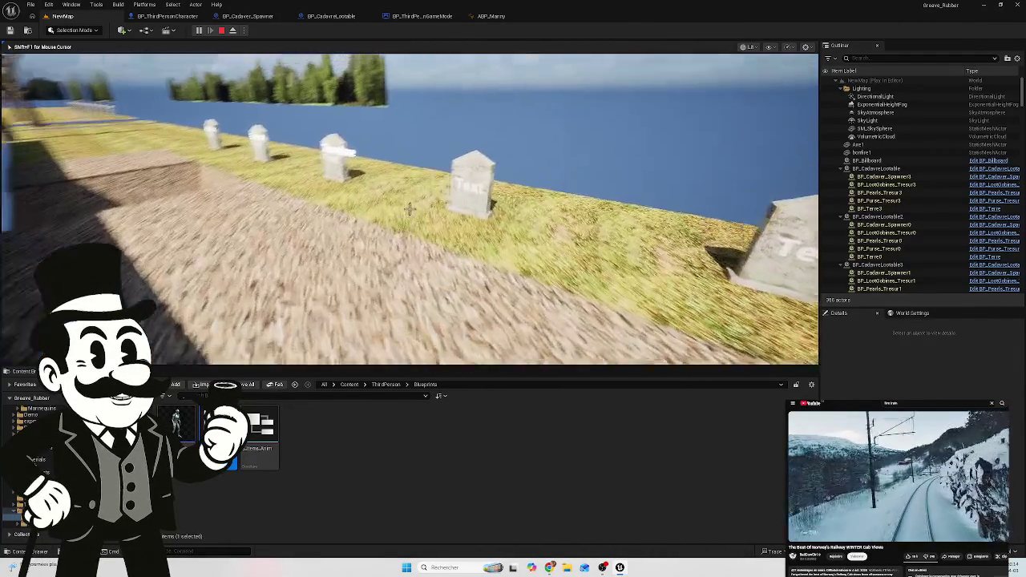
pyautogui.press('Escape')
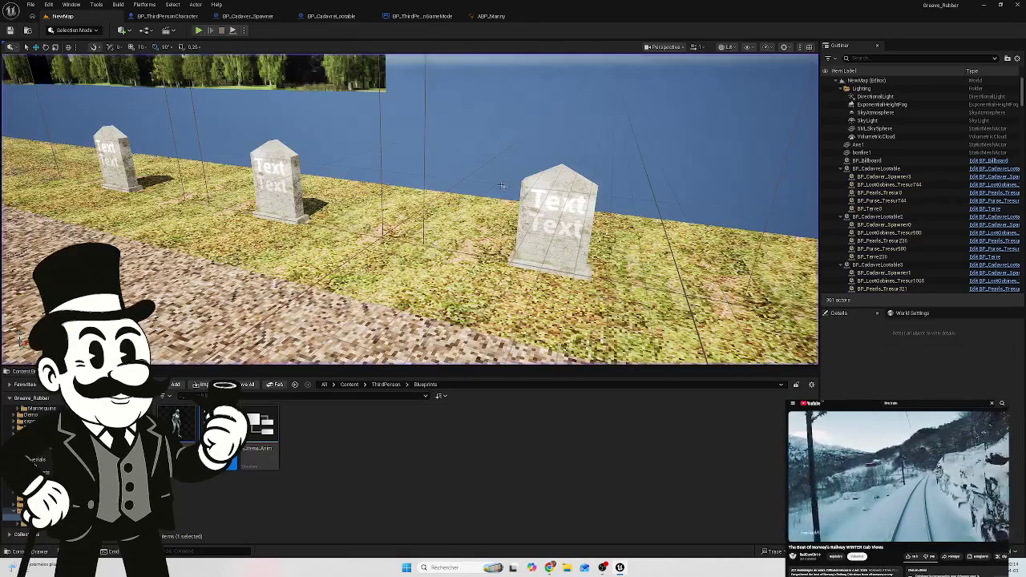
# Step: Recompile BP_CadavreLootable and start saving it together with NewMap
pyautogui.click(181, 16)
pyautogui.click(249, 16)
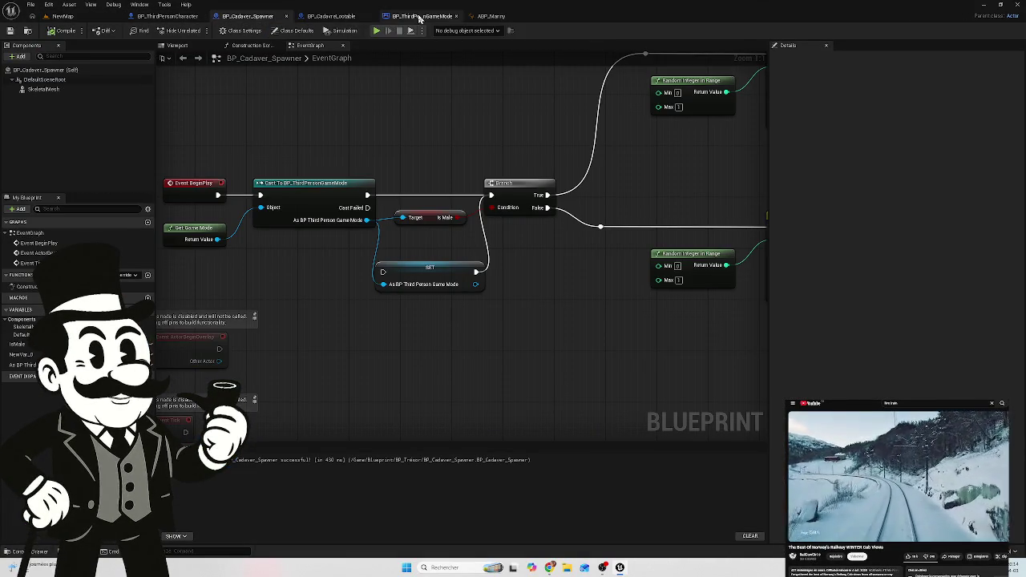
pyautogui.click(331, 16)
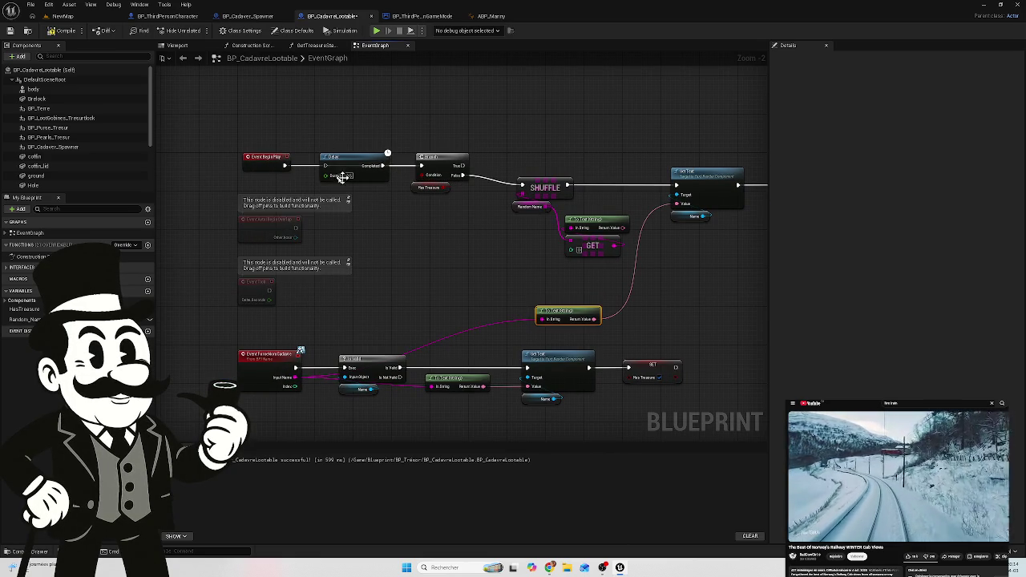
pyautogui.click(60, 37)
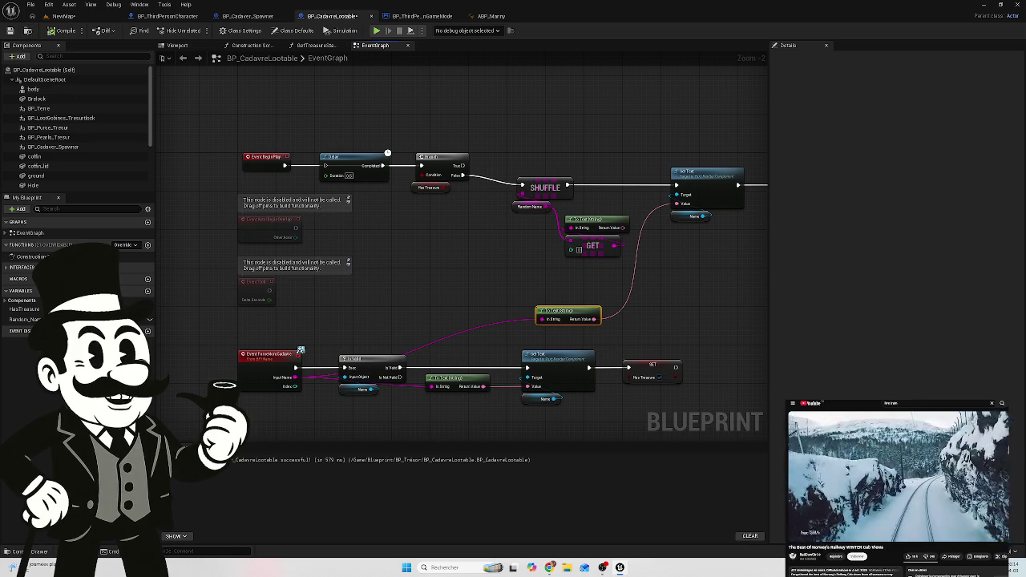
pyautogui.hotkey('ctrl', 'shift', 's')
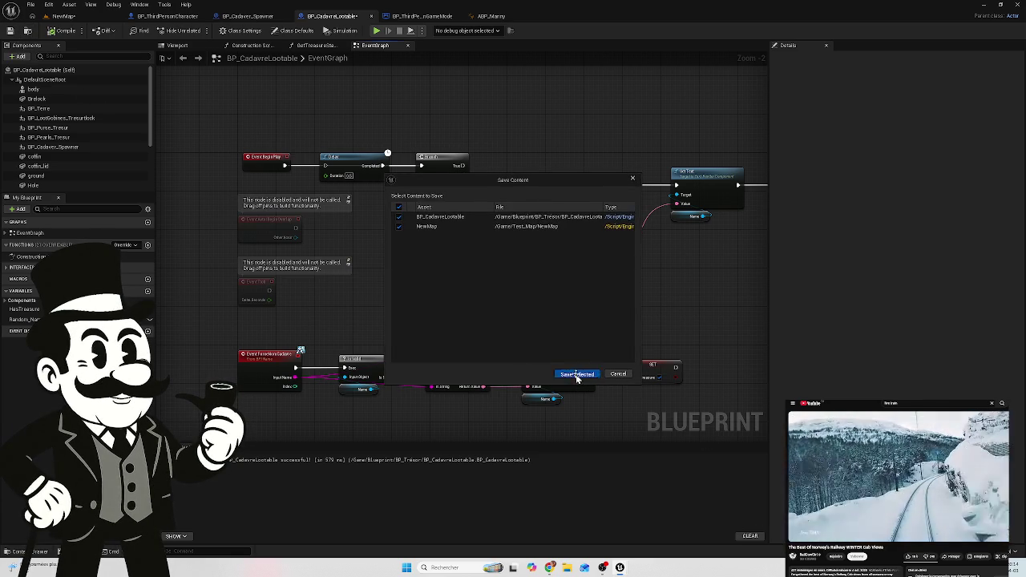
# Step: Save BP_CadavreLootable and NewMap, switch to NewMap, and start a new play test
pyautogui.click(573, 377)
pyautogui.click(53, 17)
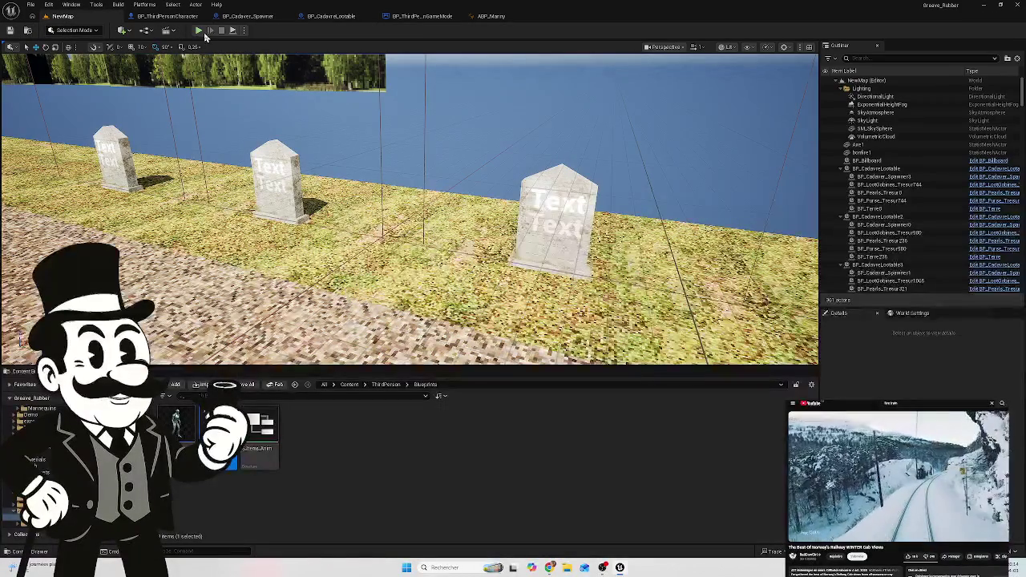
pyautogui.click(198, 32)
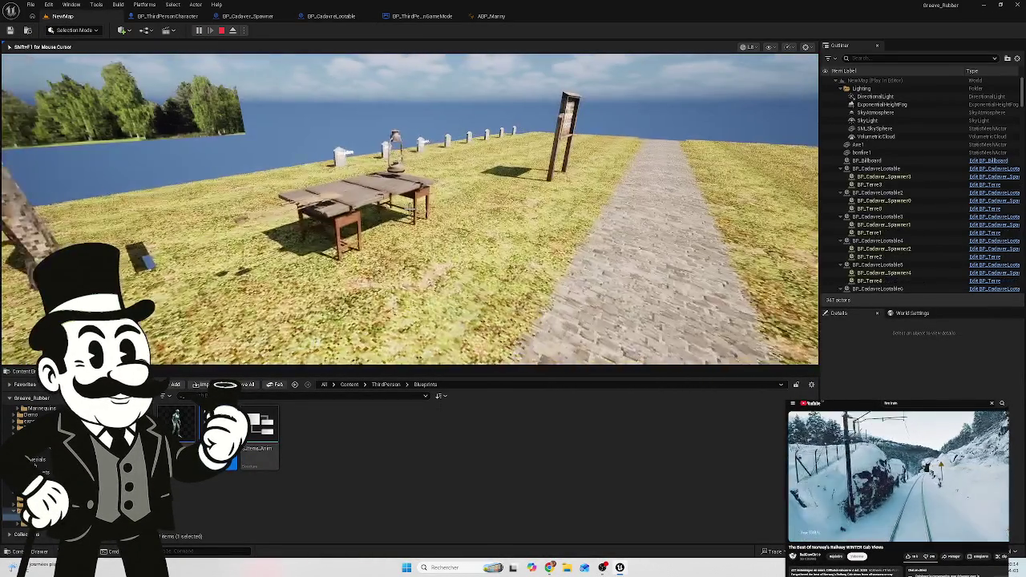
# Step: Walk past the signpost to read the grave names, then stop the play test
pyautogui.press('w')
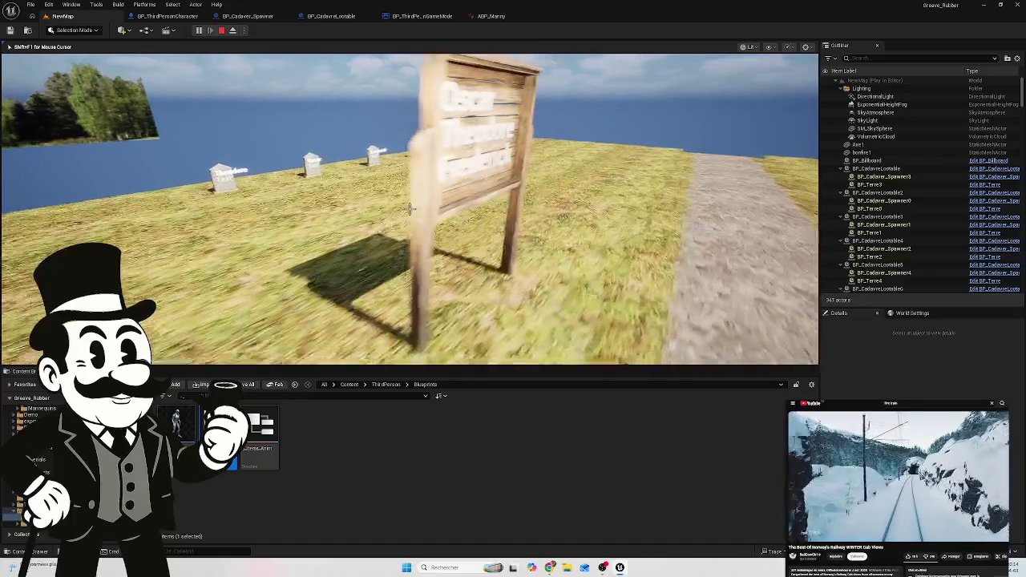
pyautogui.press('w')
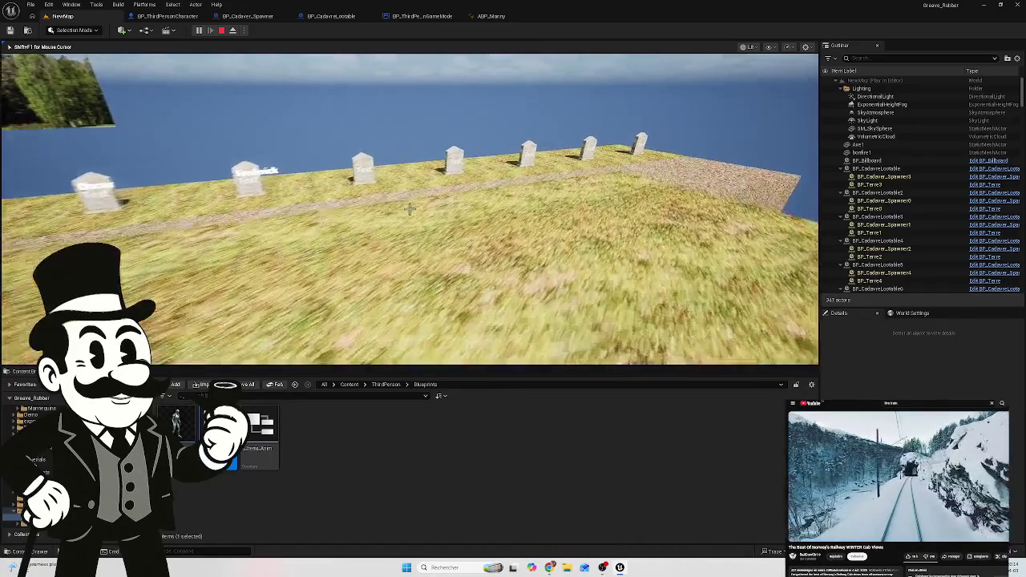
pyautogui.press('s')
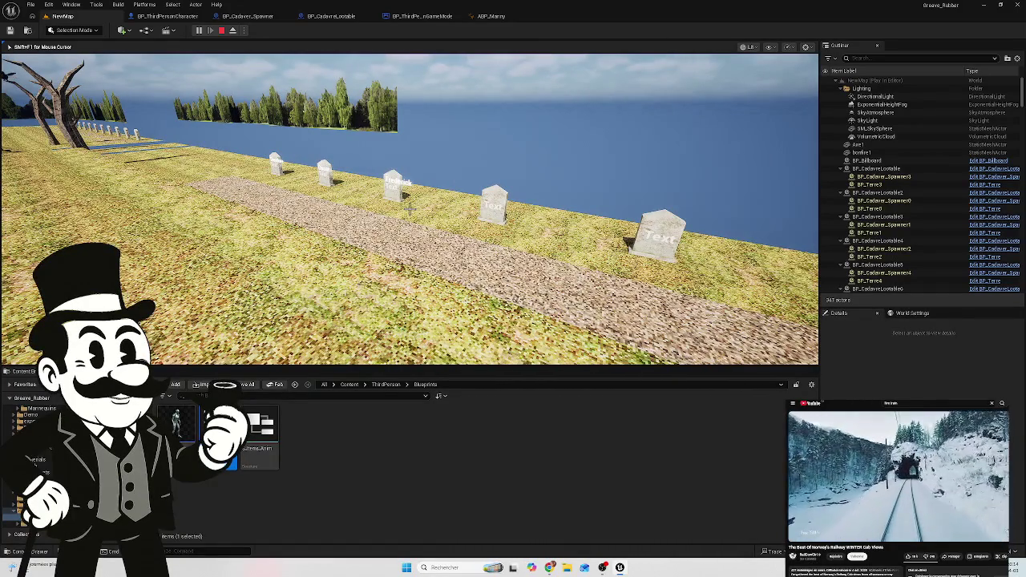
pyautogui.press('w')
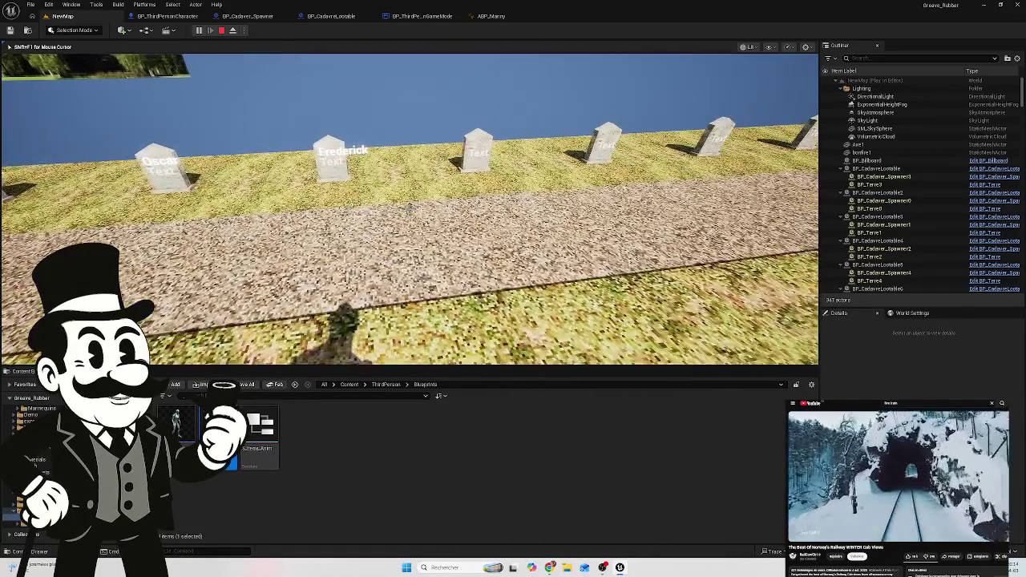
pyautogui.press('s')
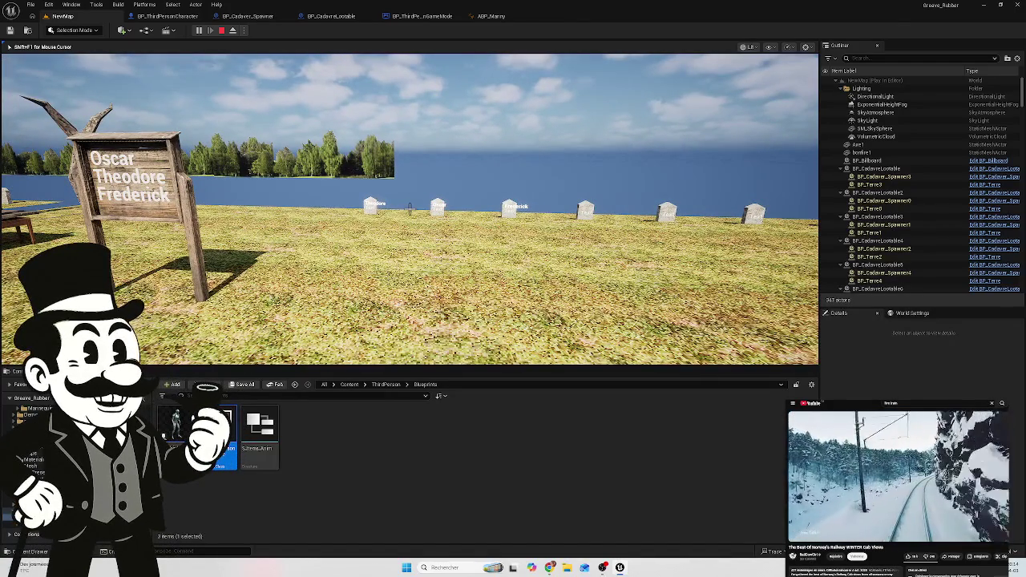
pyautogui.press('Escape')
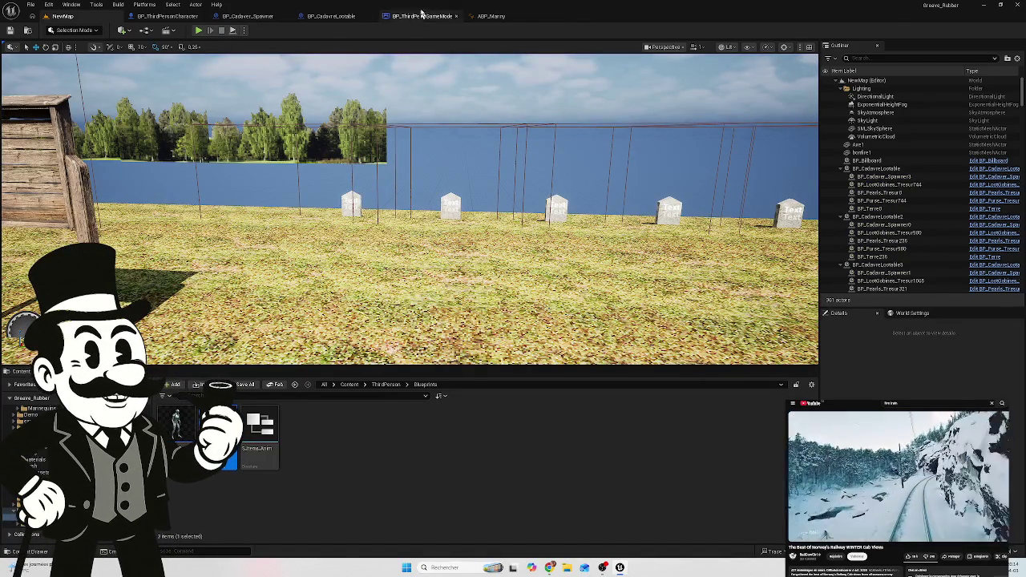
# Step: Inspect the character, game mode, spawner and lootable event graphs, finishing on BP_CadavreLootable
pyautogui.click(172, 16)
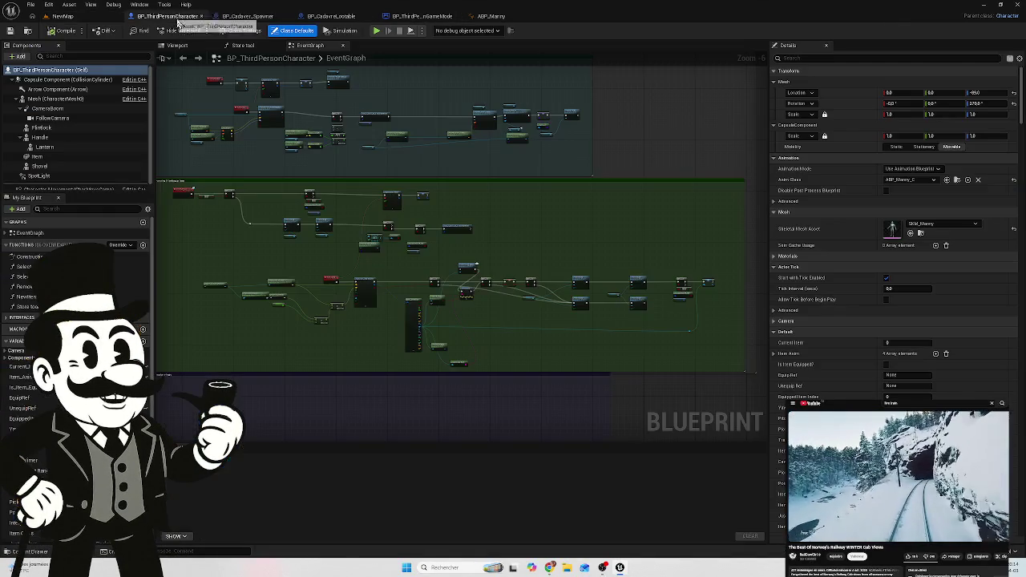
pyautogui.click(421, 16)
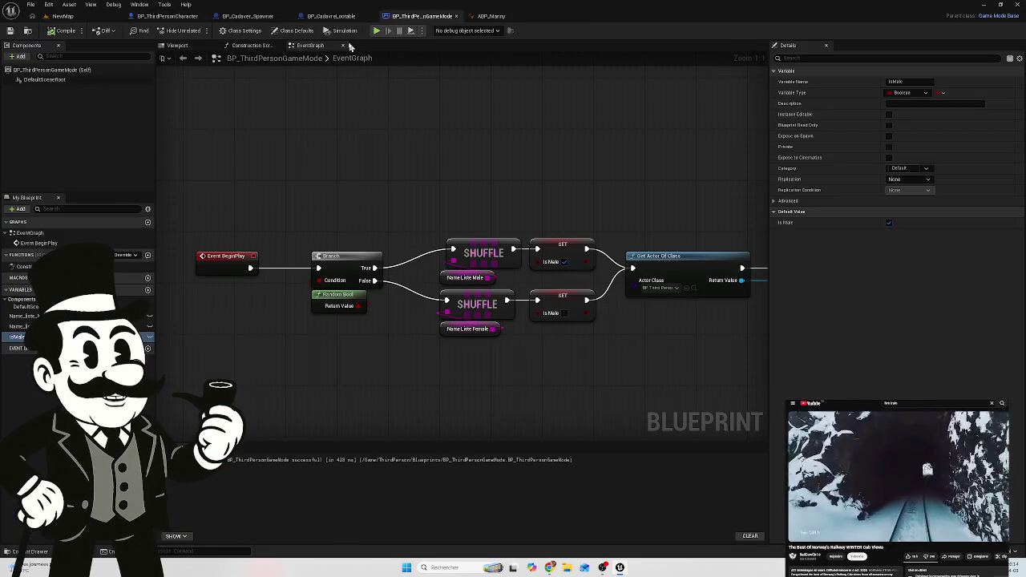
pyautogui.click(327, 17)
pyautogui.click(250, 17)
pyautogui.click(168, 16)
pyautogui.click(248, 16)
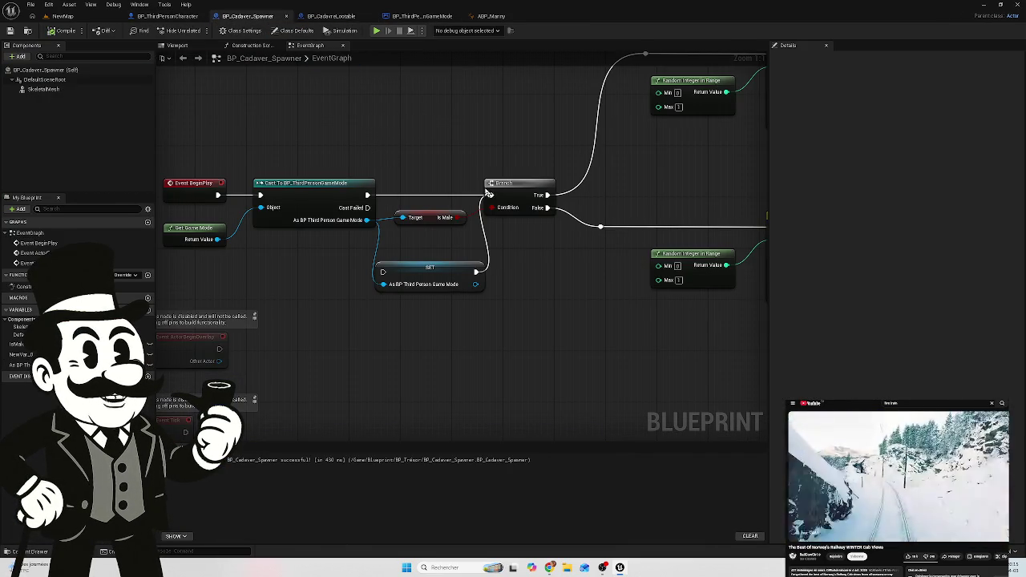
pyautogui.click(348, 17)
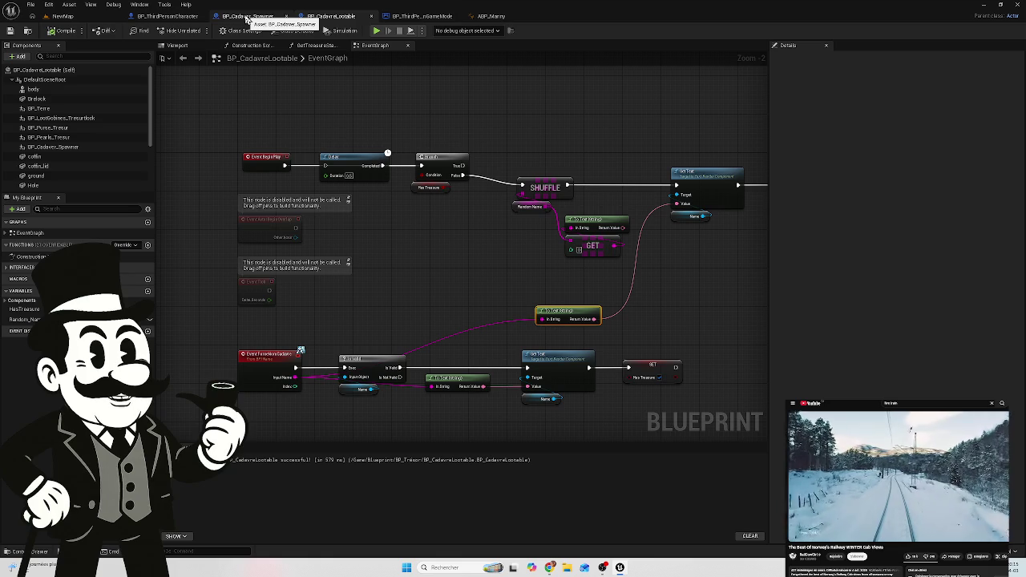
pyautogui.click(246, 17)
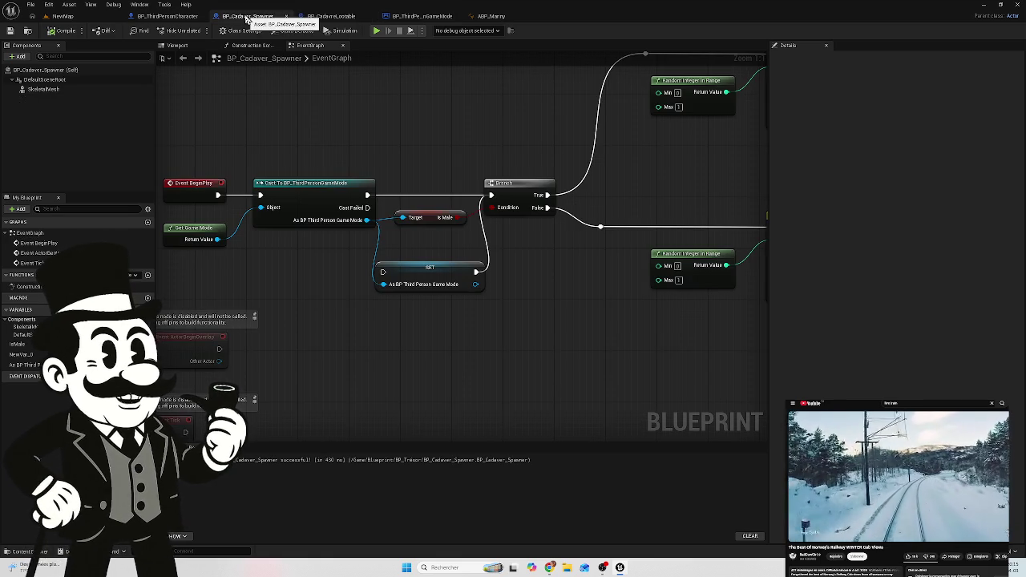
pyautogui.click(183, 17)
pyautogui.click(387, 17)
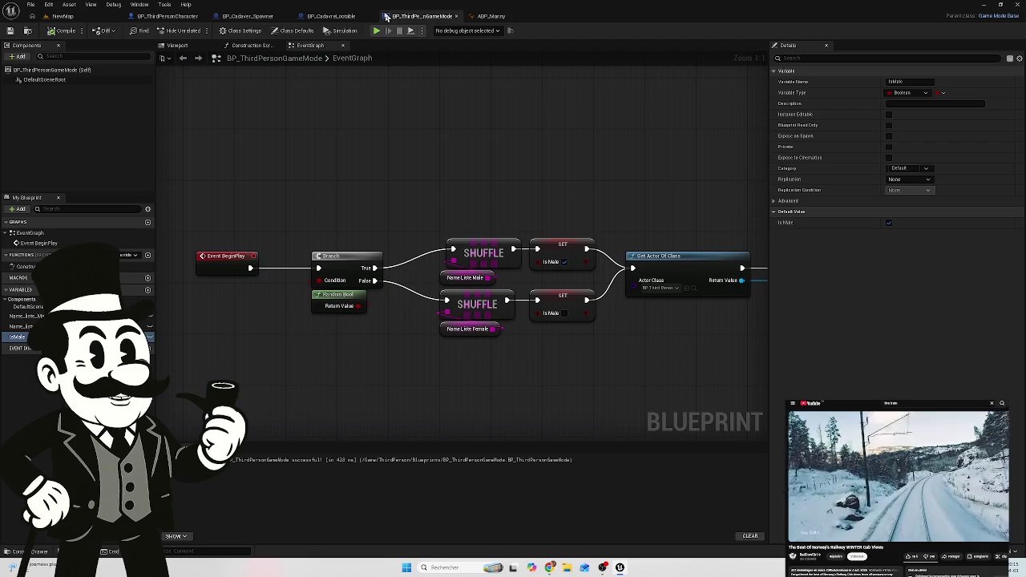
pyautogui.click(347, 16)
# Step: Delete Input Name's To Text node and wire the Random Name text into Set Text's Value
pyautogui.moveTo(452, 296); pyautogui.dragTo(414, 270)
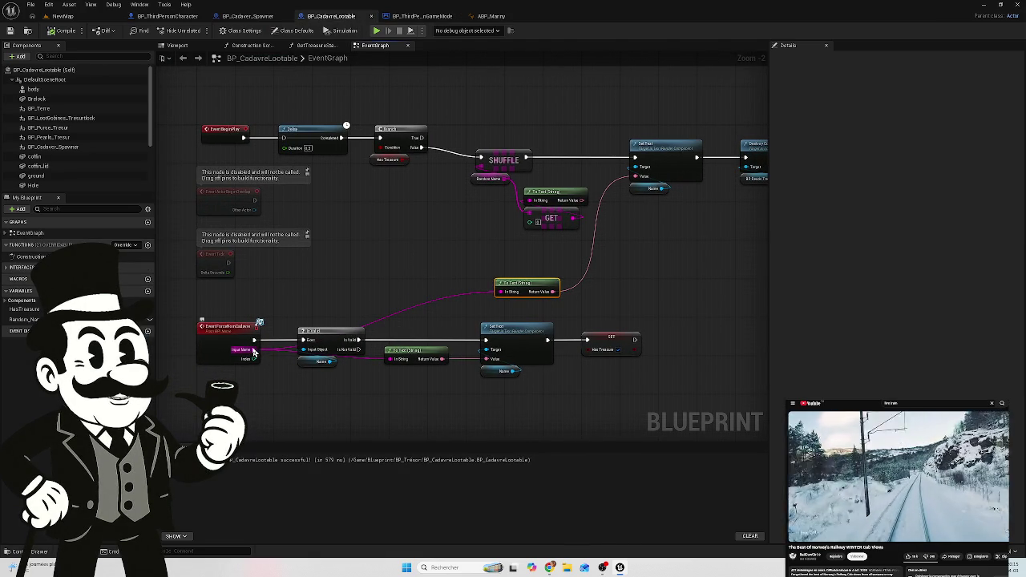
pyautogui.moveTo(254, 352)
pyautogui.mouseDown()
pyautogui.moveTo(317, 357)
pyautogui.moveTo(498, 291)
pyautogui.mouseUp()
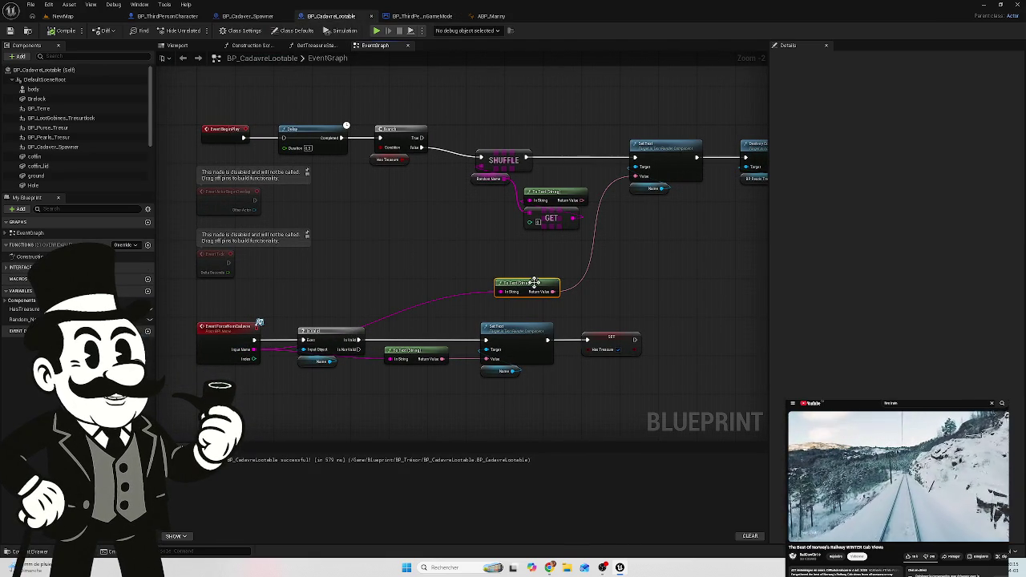
pyautogui.press('Delete')
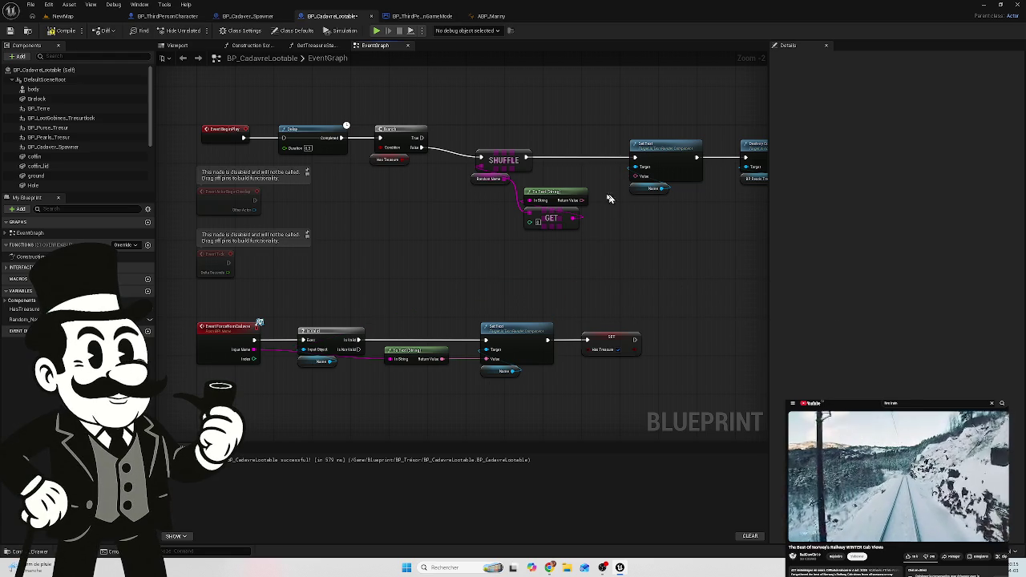
pyautogui.moveTo(576, 205)
pyautogui.mouseDown()
pyautogui.moveTo(618, 202)
pyautogui.moveTo(642, 183)
pyautogui.moveTo(636, 176)
pyautogui.mouseUp()
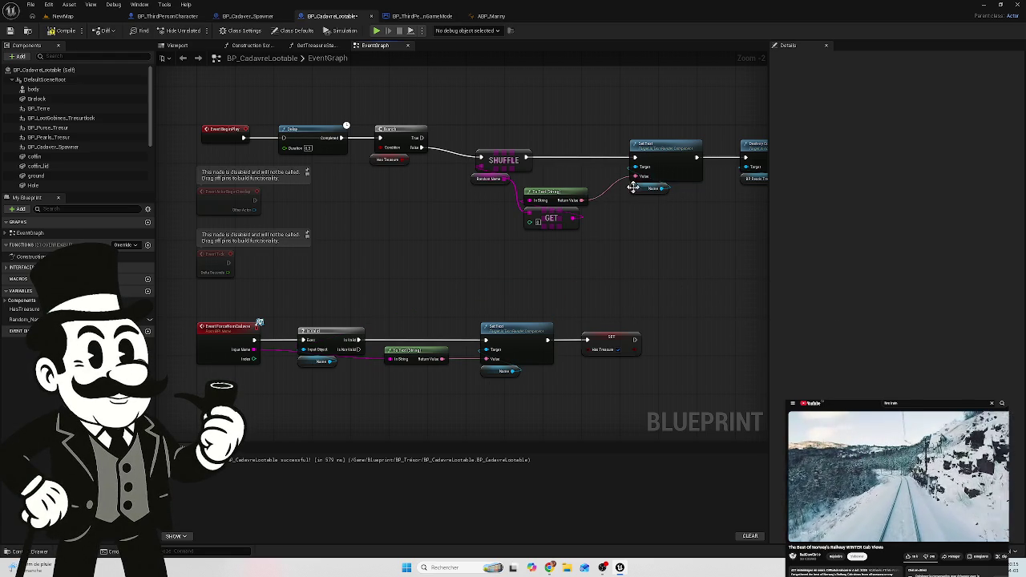
pyautogui.click(487, 181)
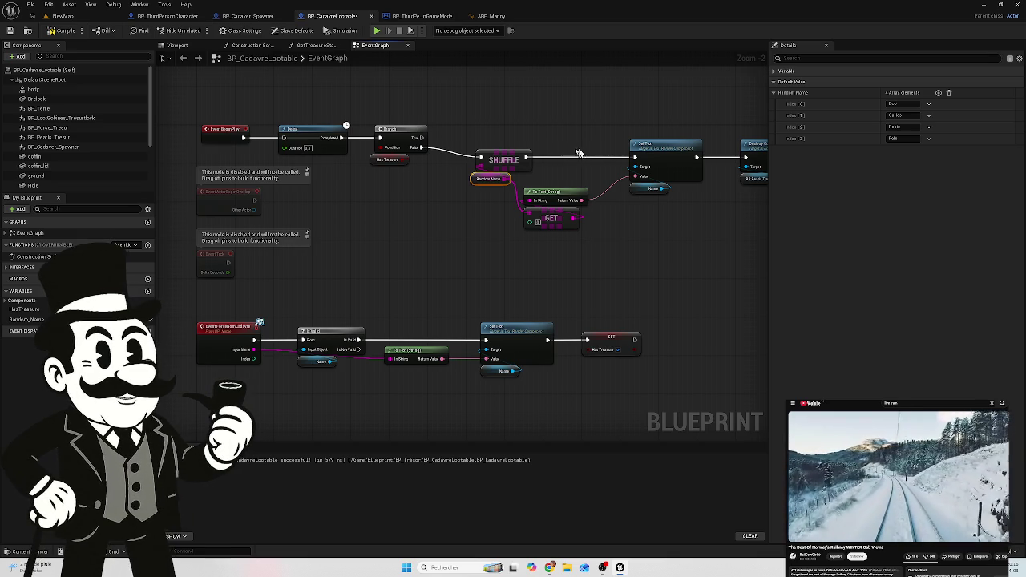
pyautogui.moveTo(244, 137)
pyautogui.mouseDown()
pyautogui.moveTo(258, 149)
pyautogui.moveTo(283, 138)
pyautogui.mouseUp()
# Step: Compile BP_CadavreLootable and save all modified packages
pyautogui.click(64, 31)
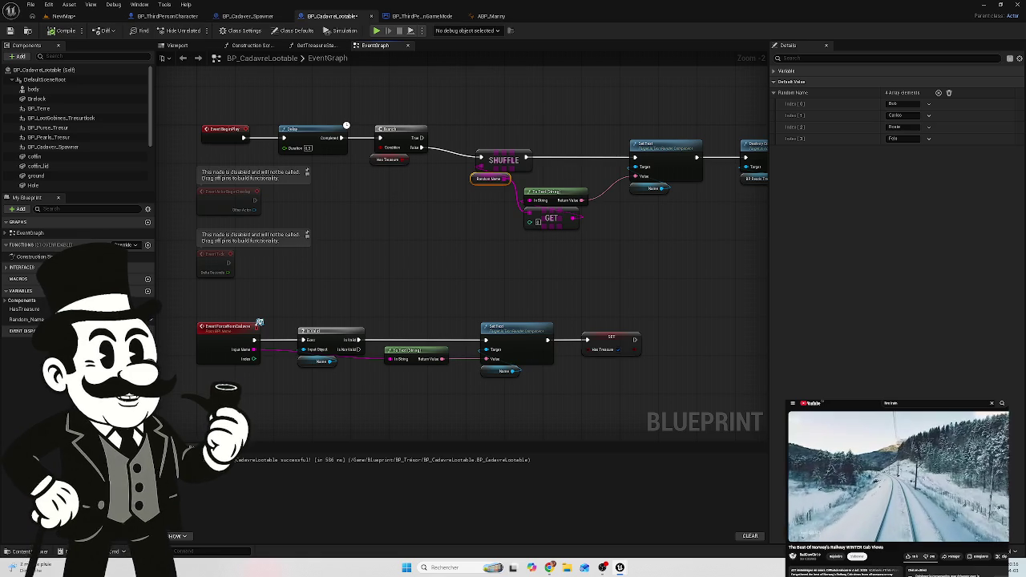
pyautogui.hotkey('ctrl', 'shift', 's')
pyautogui.click(566, 375)
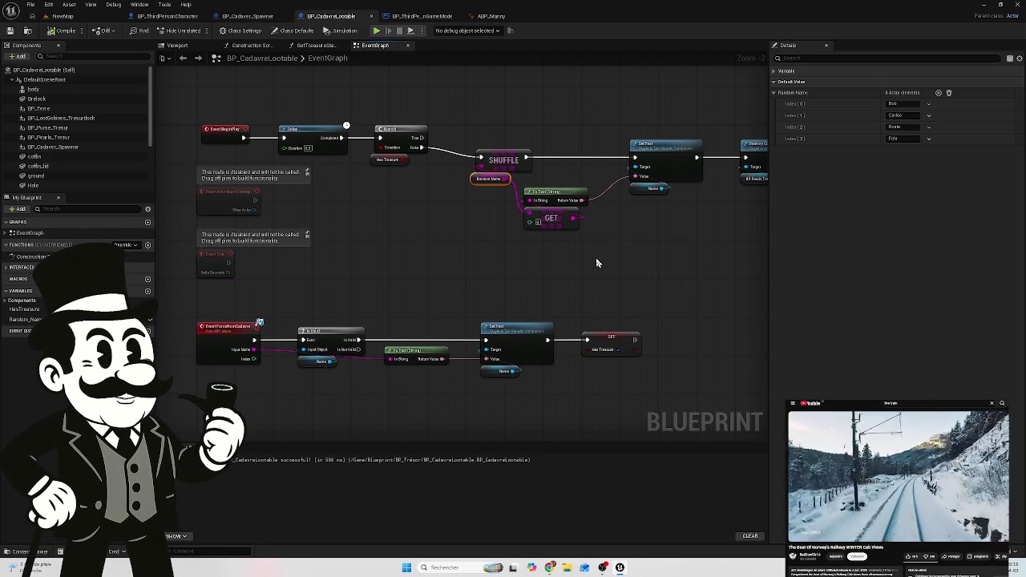
pyautogui.scroll(-4, 572, 260)
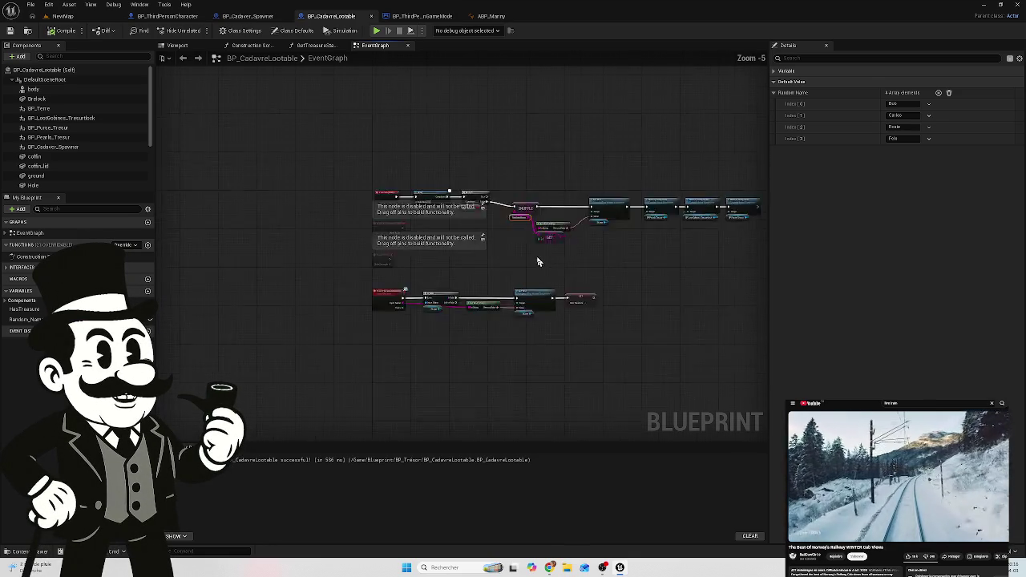
# Step: Look over the BP_CadavreLootable graph, then bring up BP_Cadaver_Spawner's event graph with its Is Male branch
pyautogui.scroll(2, 525, 261)
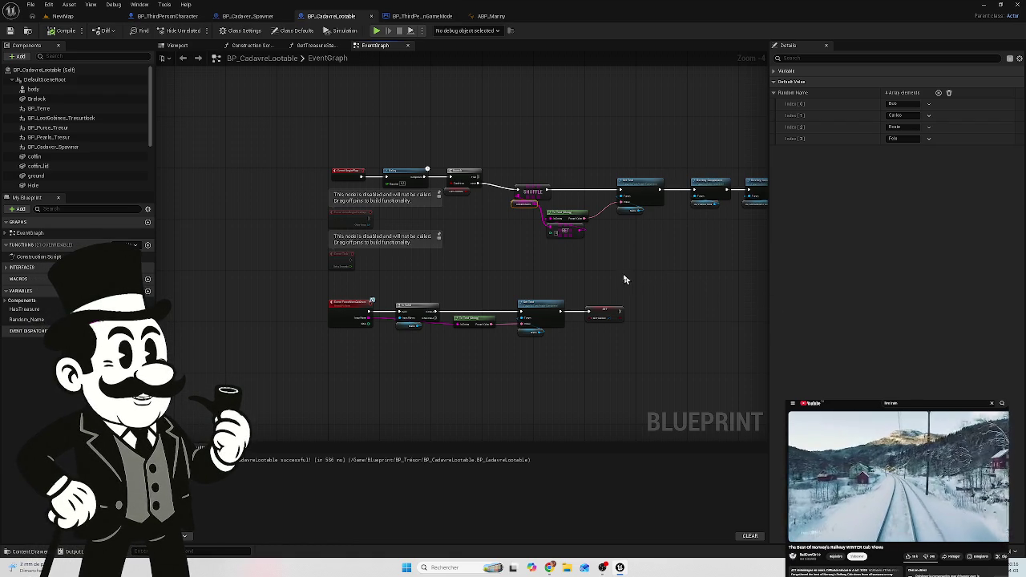
pyautogui.scroll(3, 602, 281)
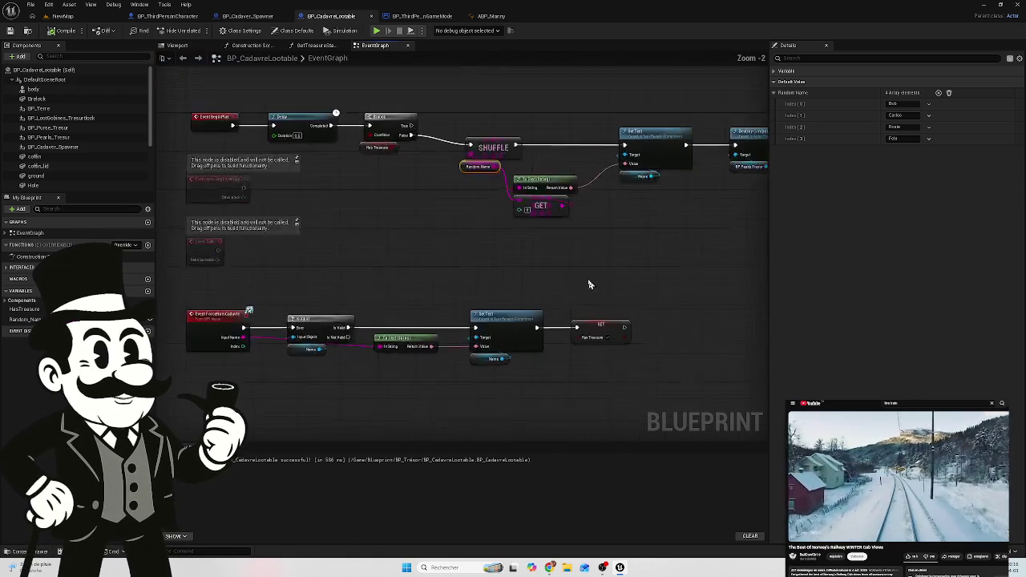
pyautogui.scroll(-3, 593, 286)
pyautogui.scroll(2, 459, 274)
pyautogui.scroll(3, 314, 333)
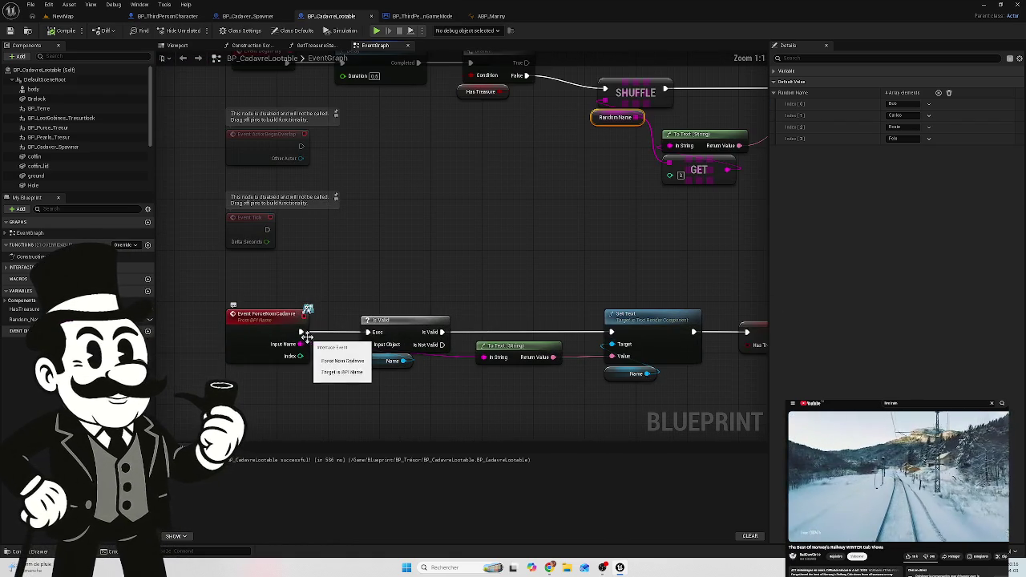
pyautogui.scroll(-3, 385, 285)
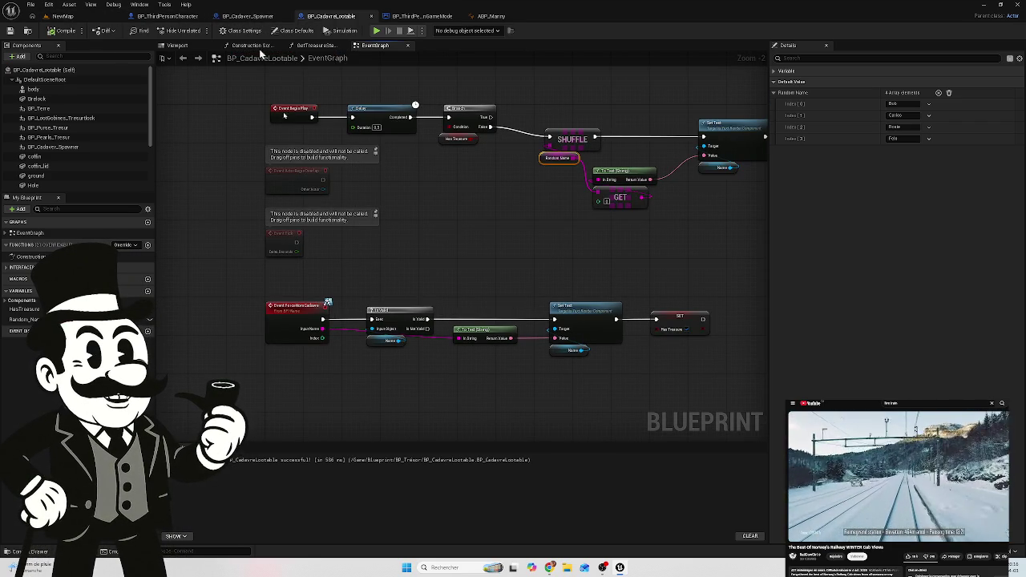
pyautogui.moveTo(511, 208); pyautogui.dragTo(474, 228)
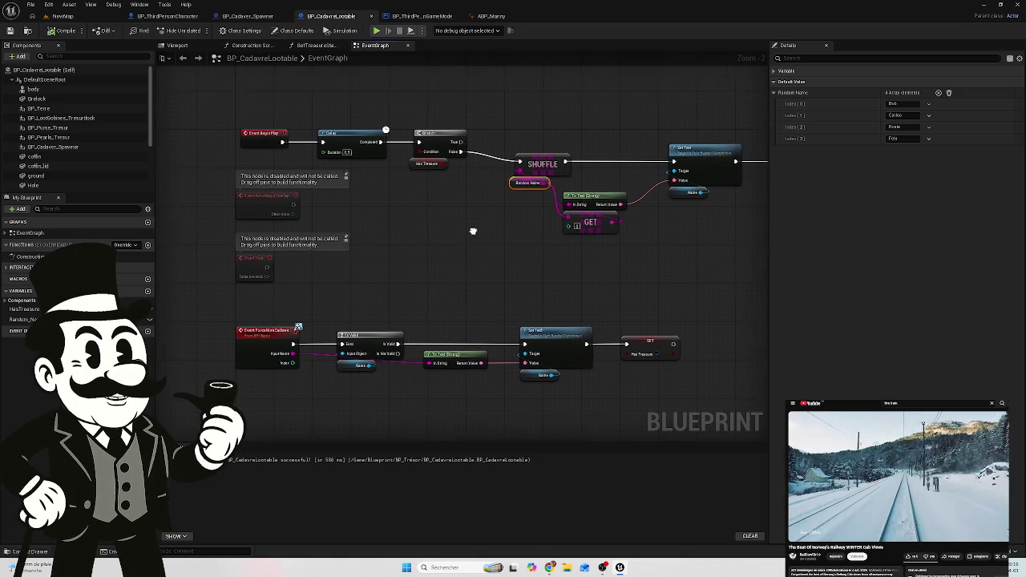
pyautogui.click(248, 16)
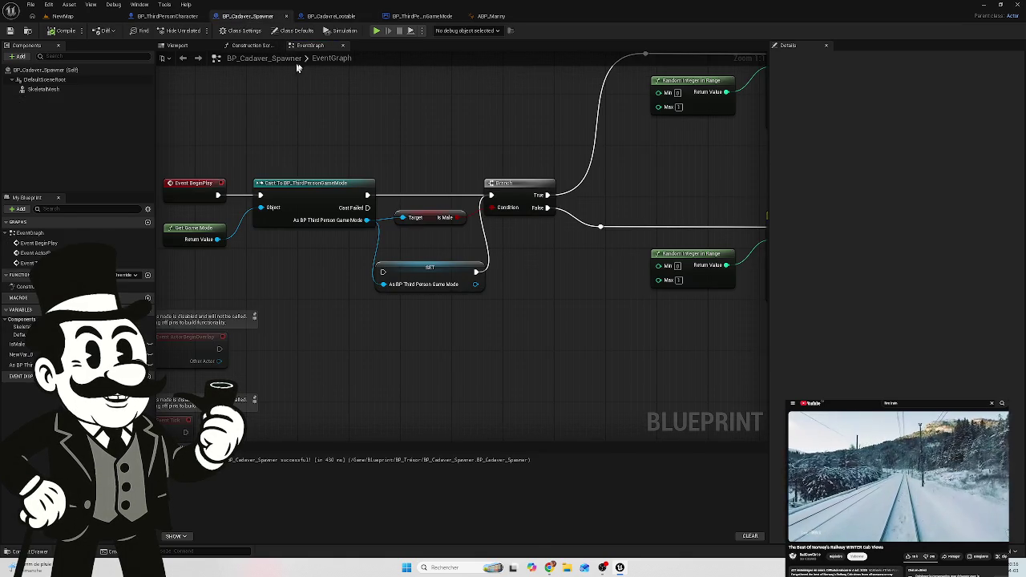
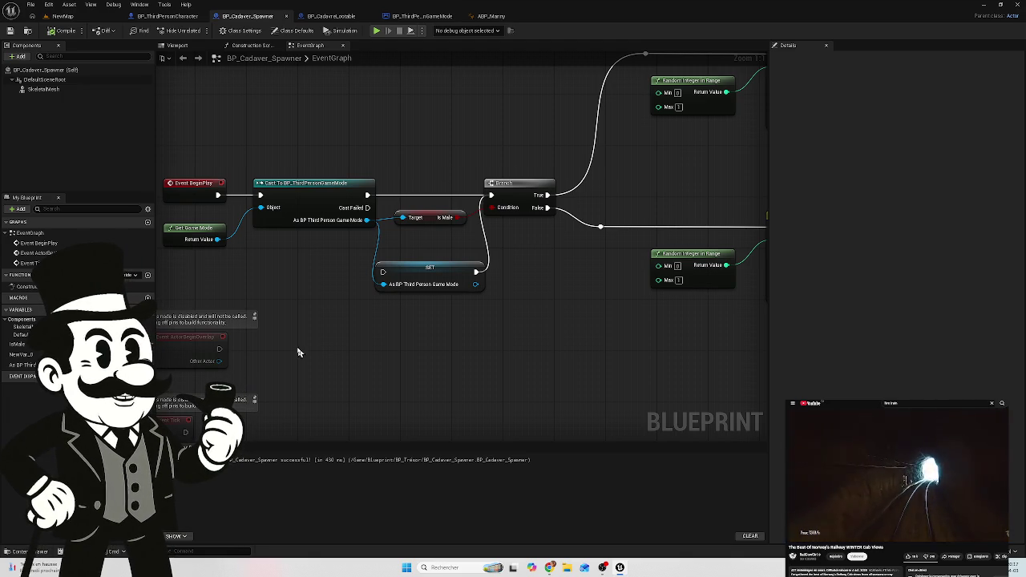
# Step: Pan and zoom the cadaver spawner graph to frame its whole node network
pyautogui.moveTo(301, 352); pyautogui.dragTo(384, 348)
pyautogui.scroll(-1, 387, 348)
pyautogui.scroll(-2, 385, 349)
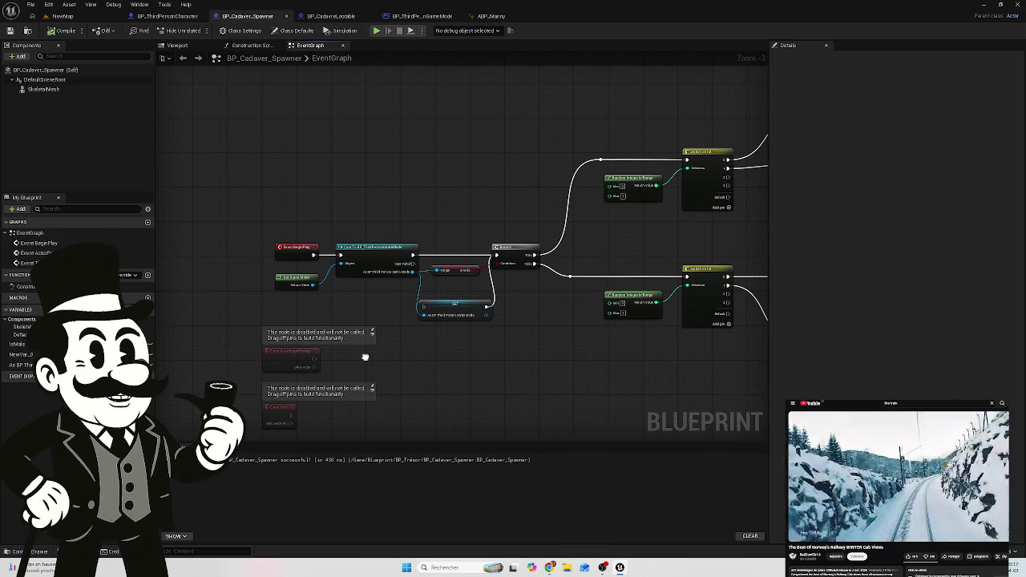
pyautogui.scroll(-4, 365, 356)
pyautogui.scroll(2, 292, 339)
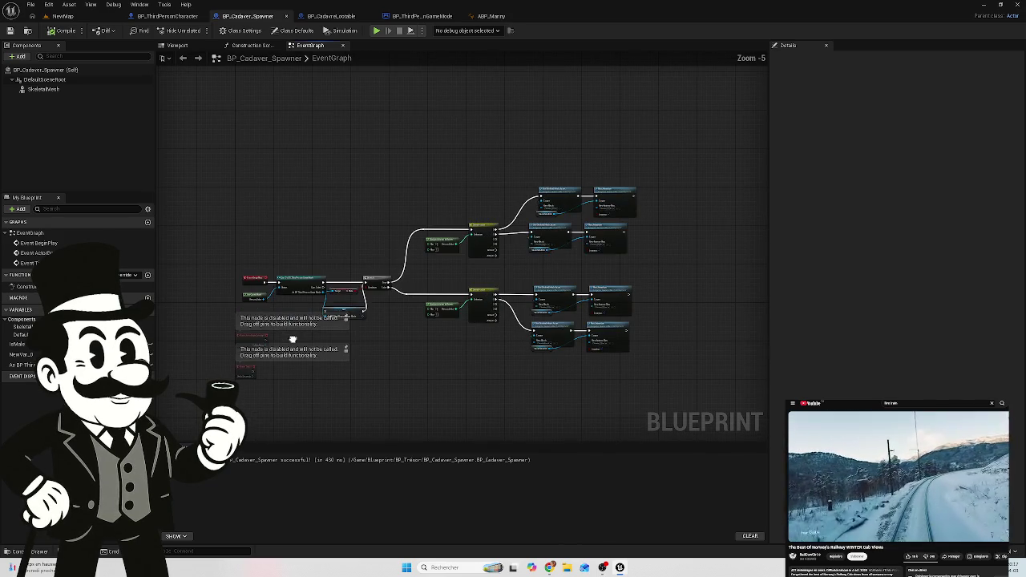
pyautogui.moveTo(293, 340); pyautogui.dragTo(331, 329)
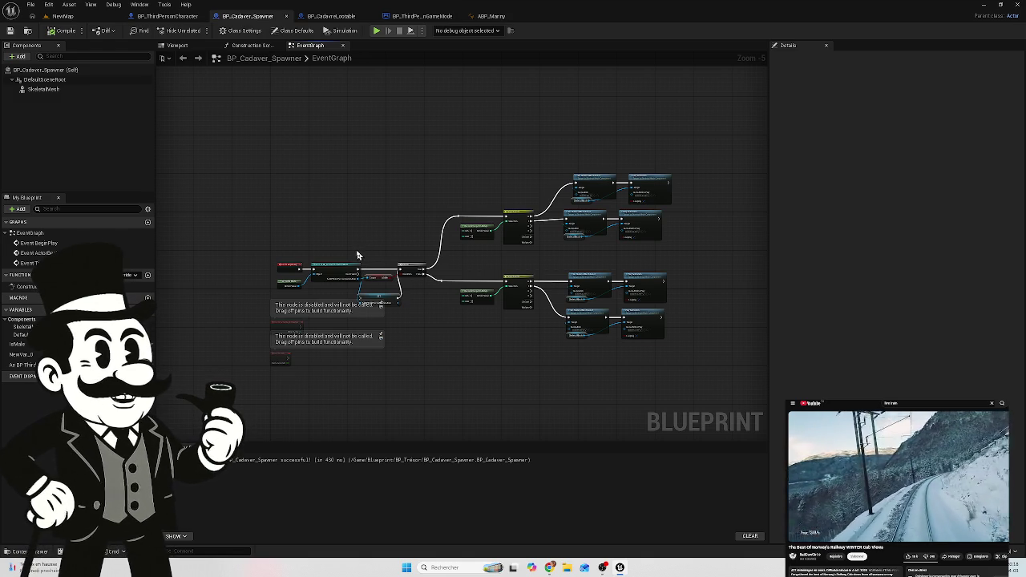
pyautogui.moveTo(360, 249); pyautogui.dragTo(389, 230)
pyautogui.scroll(3, 389, 230)
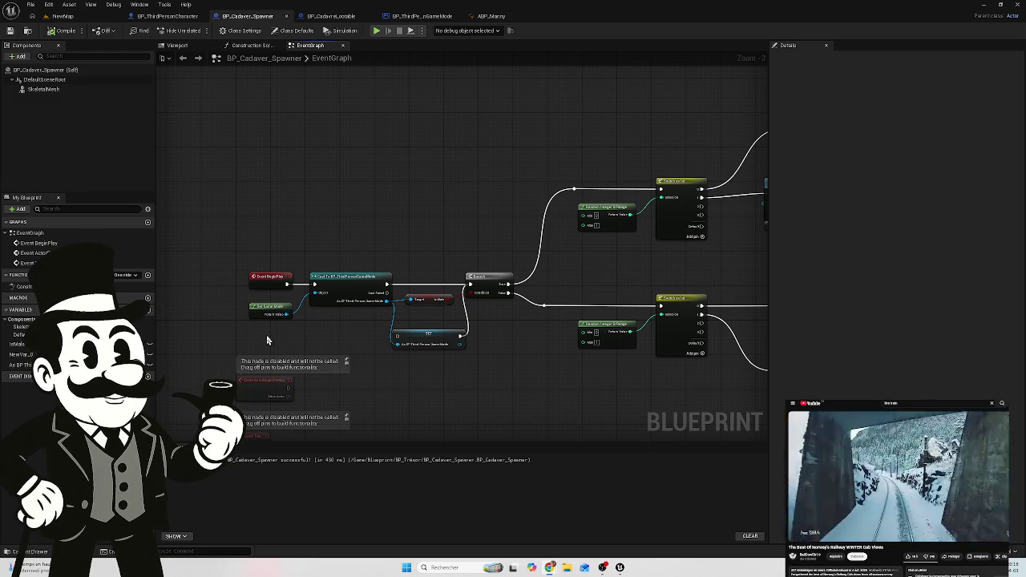
# Step: Add a custom event named 'SpawnCadaverWithCommand' and recompile BP_Cadaver_Spawner
pyautogui.rightClick(236, 239)
pyautogui.write('custo')
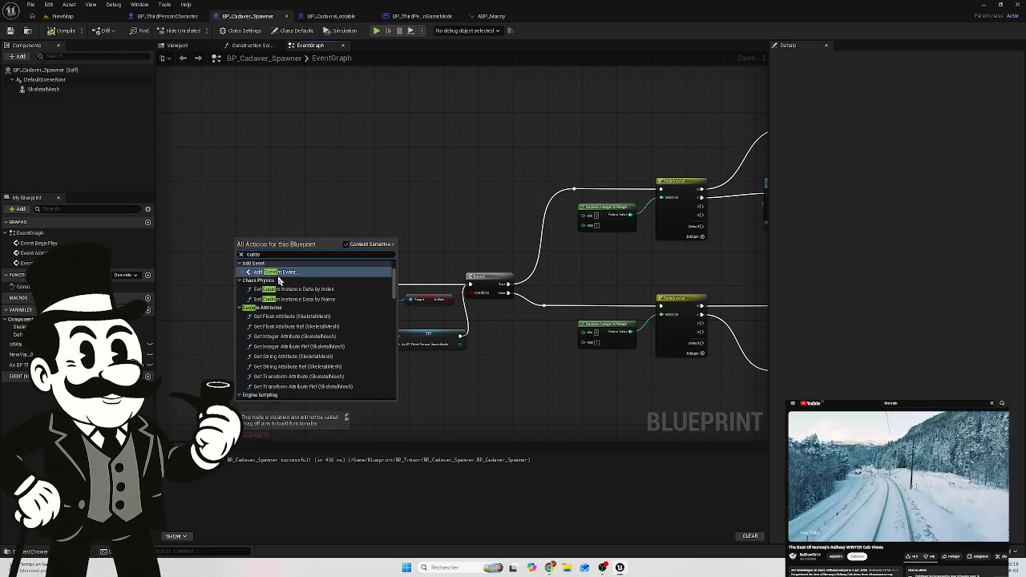
pyautogui.click(276, 272)
pyautogui.write('SpawnCadaverWithCommand')
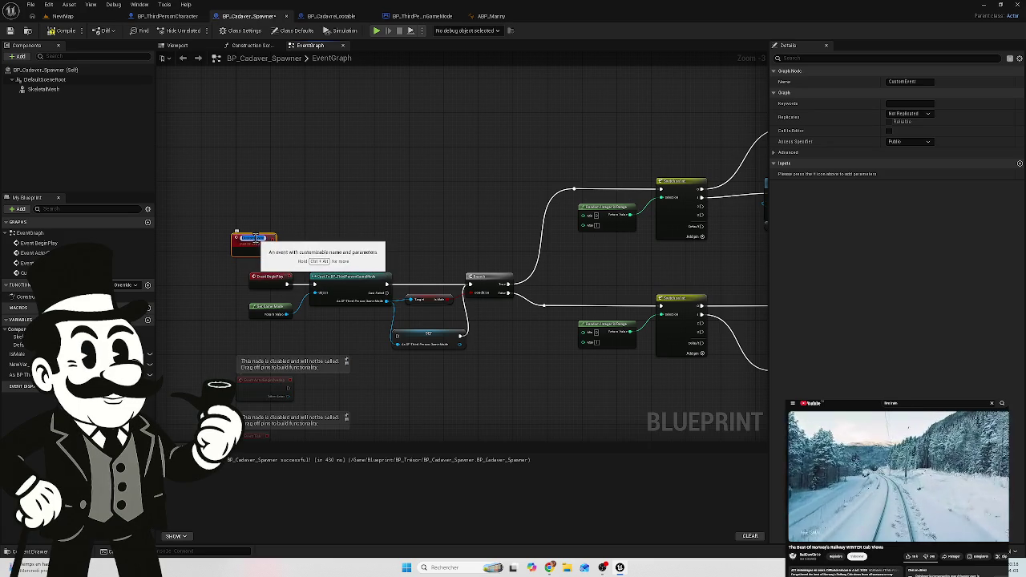
pyautogui.press('Return')
pyautogui.click(318, 245)
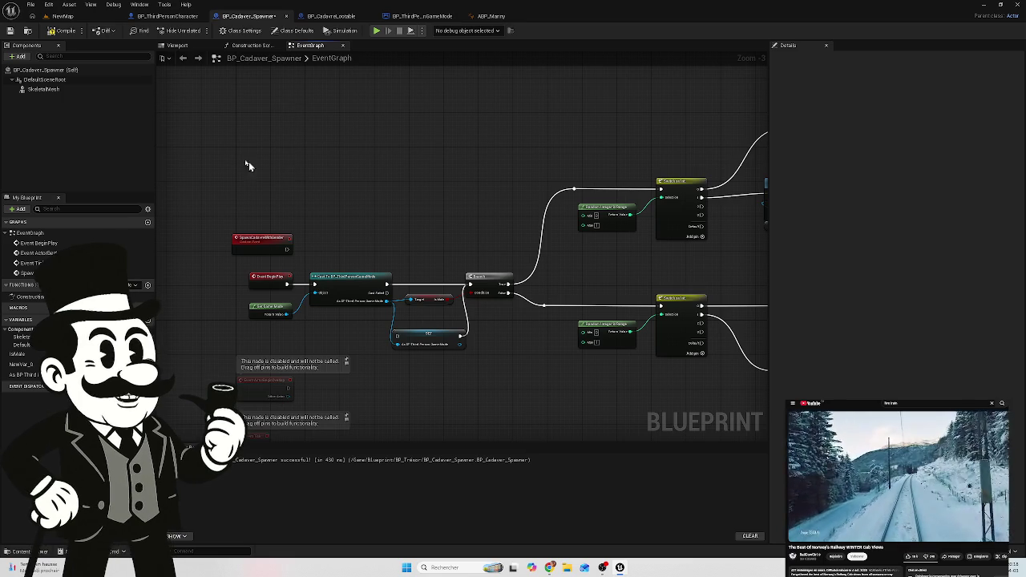
pyautogui.click(65, 32)
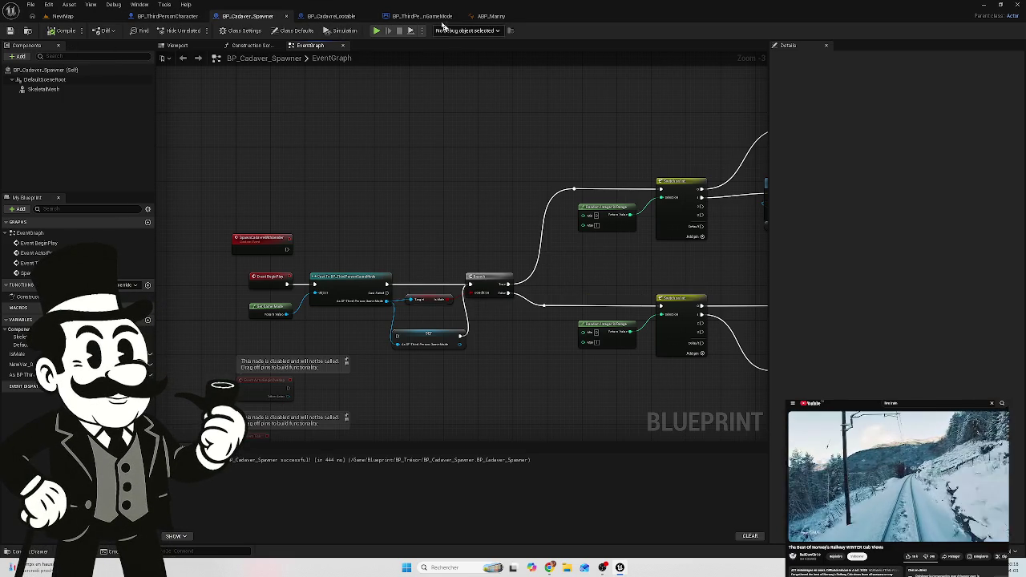
# Step: Switch to BP_ThirdPersonGameMode and frame its chain ending in the Force Nom Cadavre calls
pyautogui.click(433, 17)
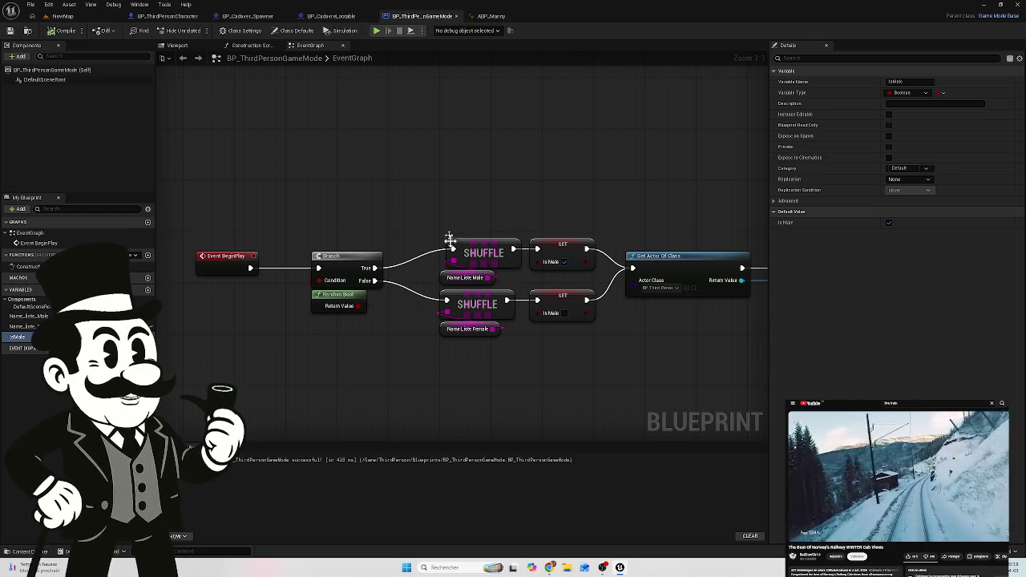
pyautogui.moveTo(575, 190)
pyautogui.mouseDown()
pyautogui.moveTo(342, 200)
pyautogui.moveTo(316, 213)
pyautogui.mouseUp()
pyautogui.scroll(-2, 277, 215)
pyautogui.scroll(3, 424, 218)
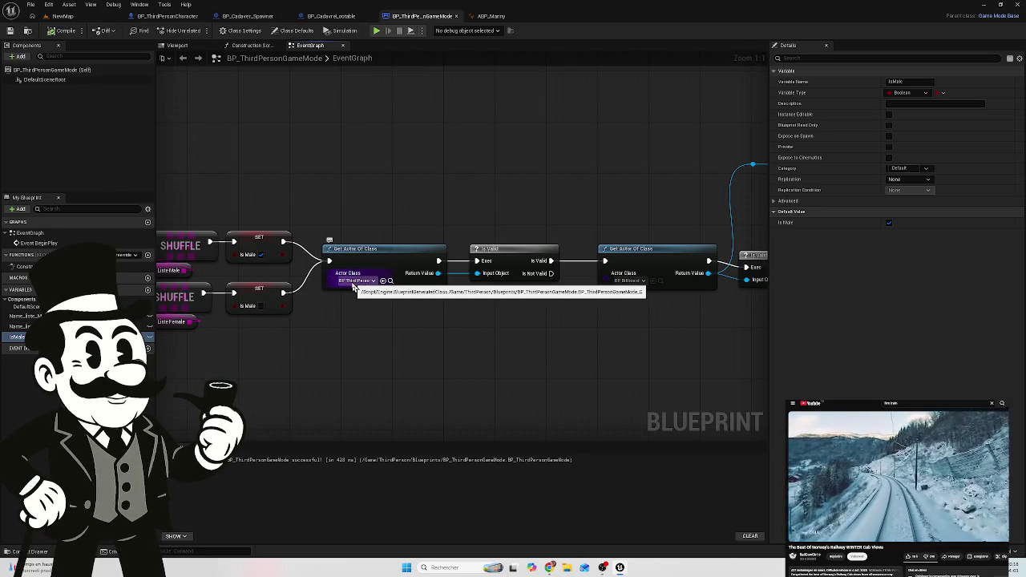
pyautogui.moveTo(460, 300)
pyautogui.mouseDown()
pyautogui.moveTo(417, 309)
pyautogui.moveTo(298, 289)
pyautogui.mouseUp()
pyautogui.scroll(-1, 298, 289)
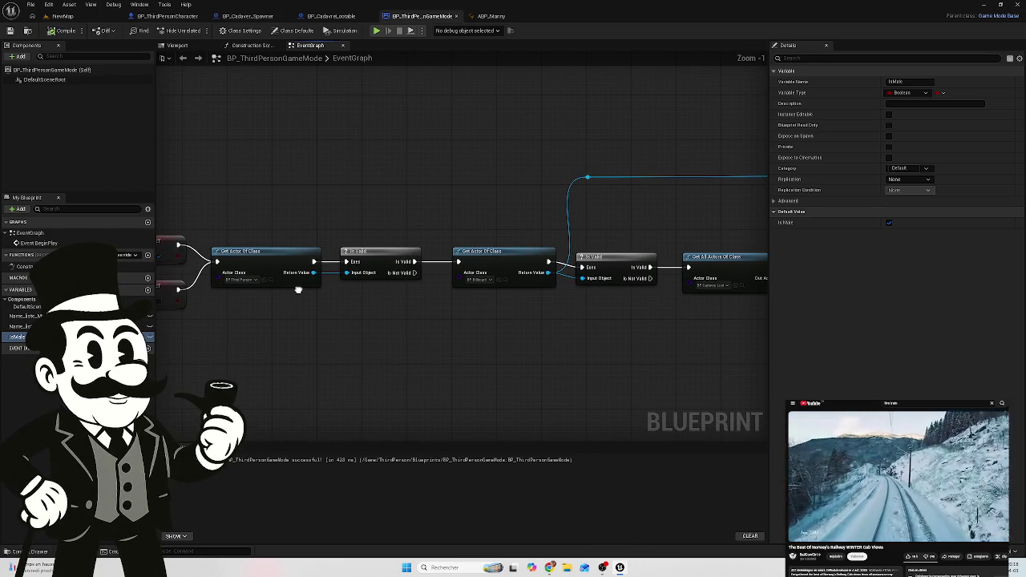
pyautogui.scroll(-6, 293, 289)
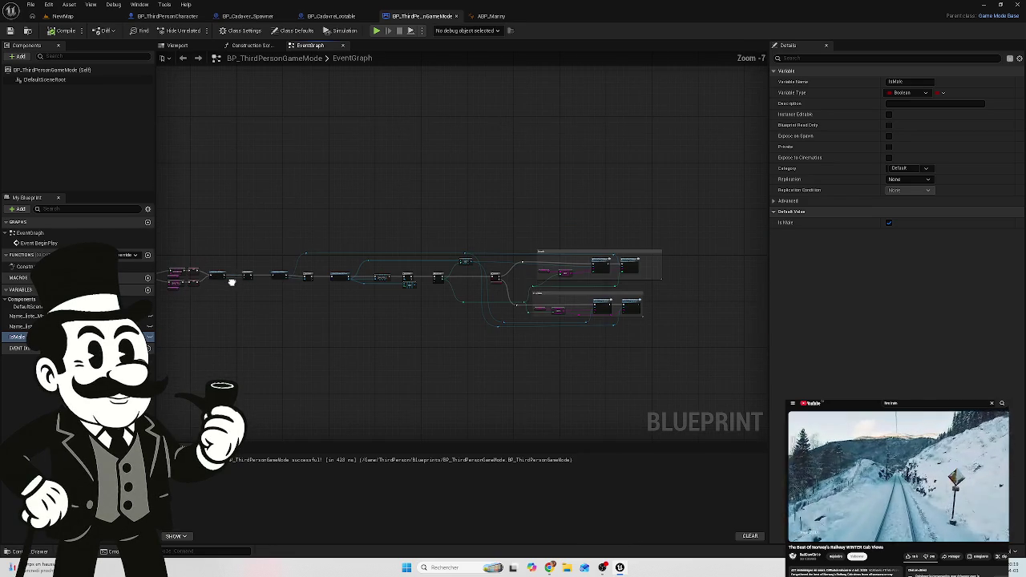
pyautogui.scroll(2, 355, 308)
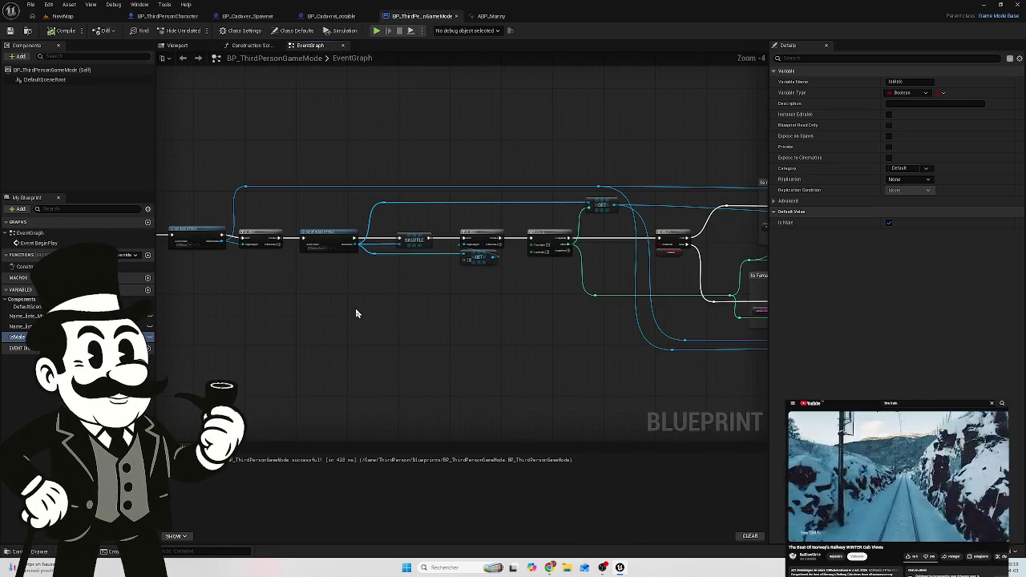
pyautogui.scroll(-1, 355, 308)
pyautogui.scroll(7, 525, 244)
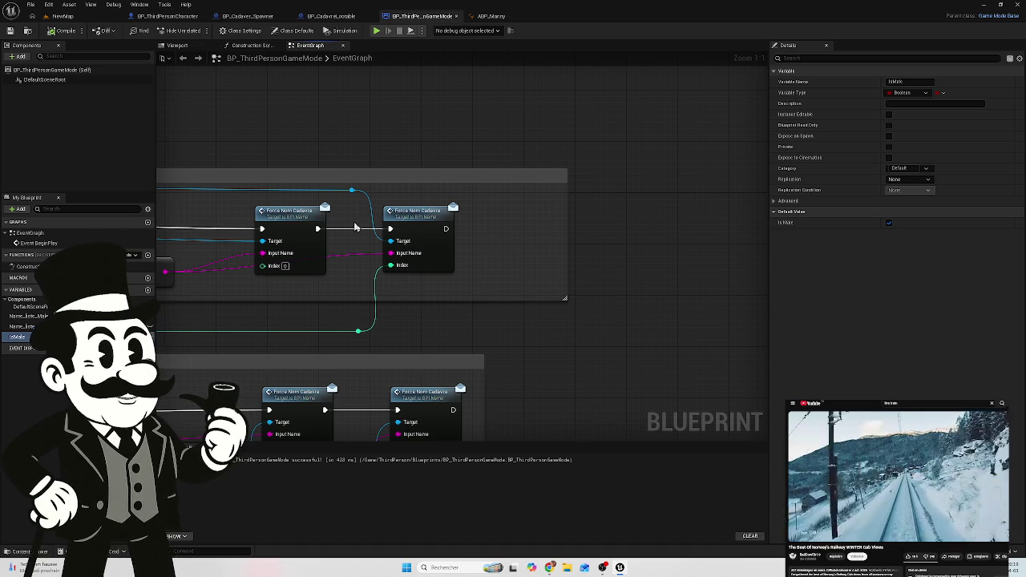
pyautogui.moveTo(446, 228); pyautogui.dragTo(501, 233)
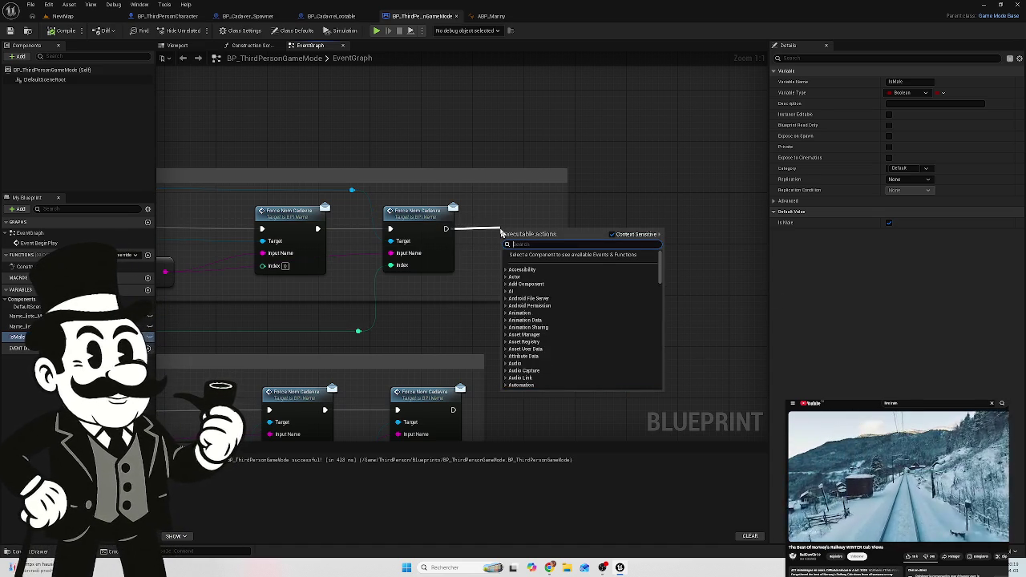
pyautogui.write('cal')
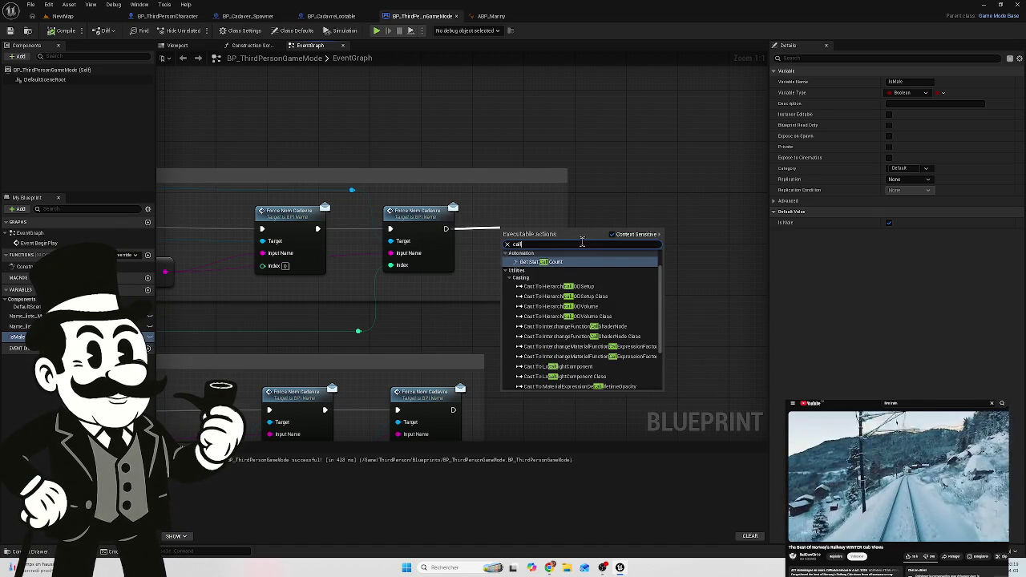
pyautogui.press('BackSpace')
pyautogui.press('BackSpace')
pyautogui.press('BackSpace')
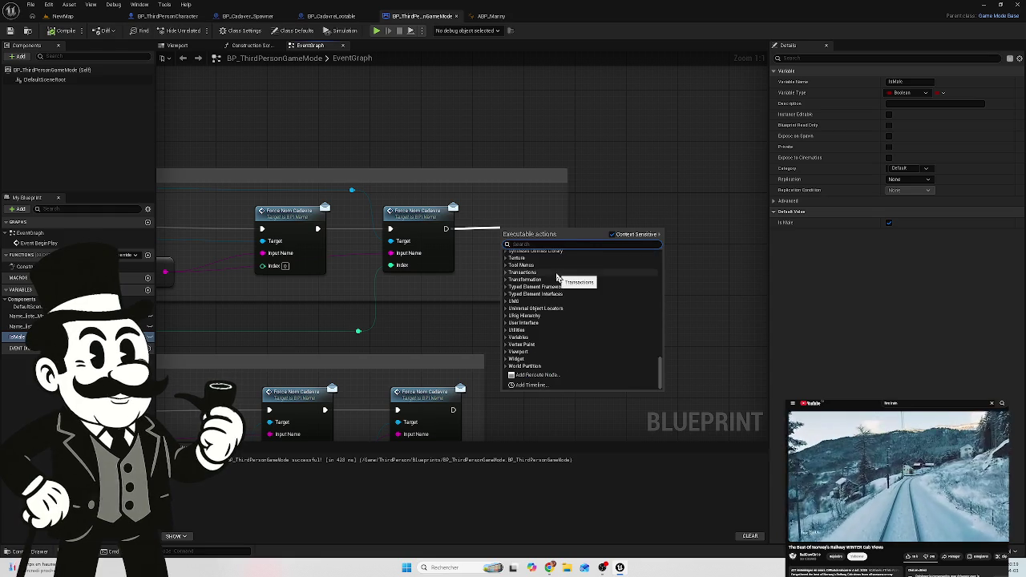
pyautogui.write('SpawnCadavreWithGender')
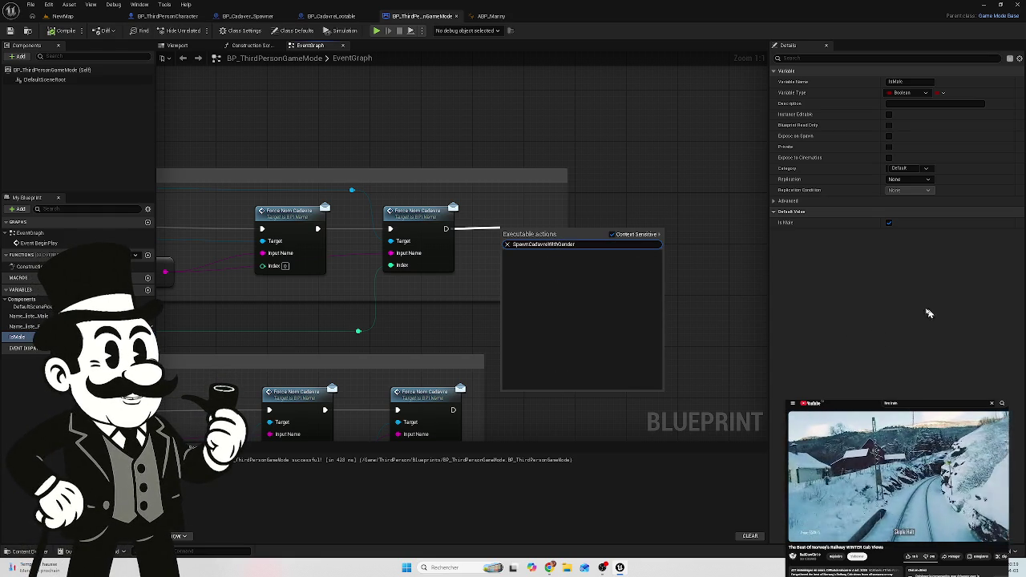
pyautogui.click(722, 284)
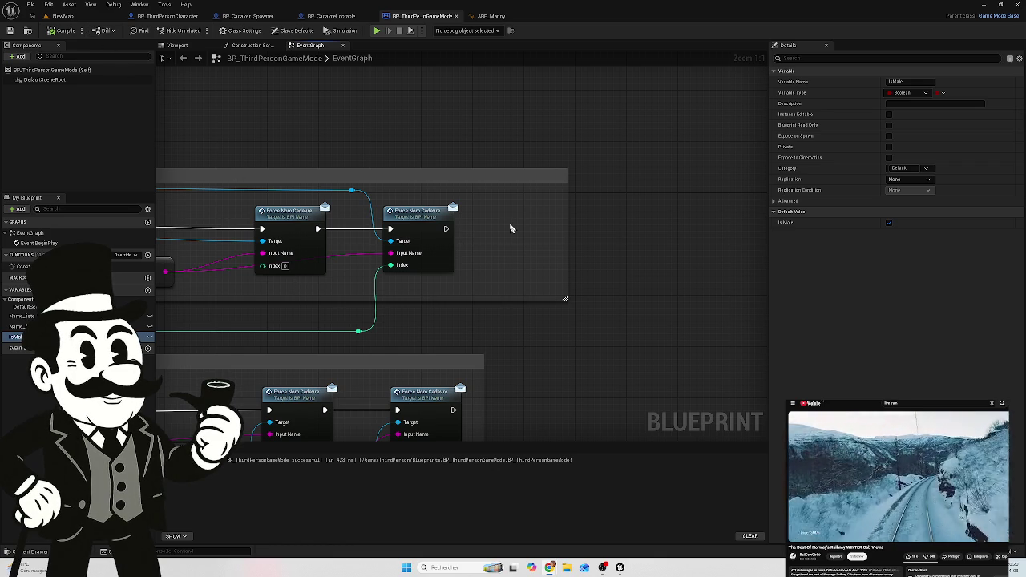
# Step: Browse the Content Drawer through the Blueprint and BP_Tresor folders to _Main
pyautogui.click(30, 552)
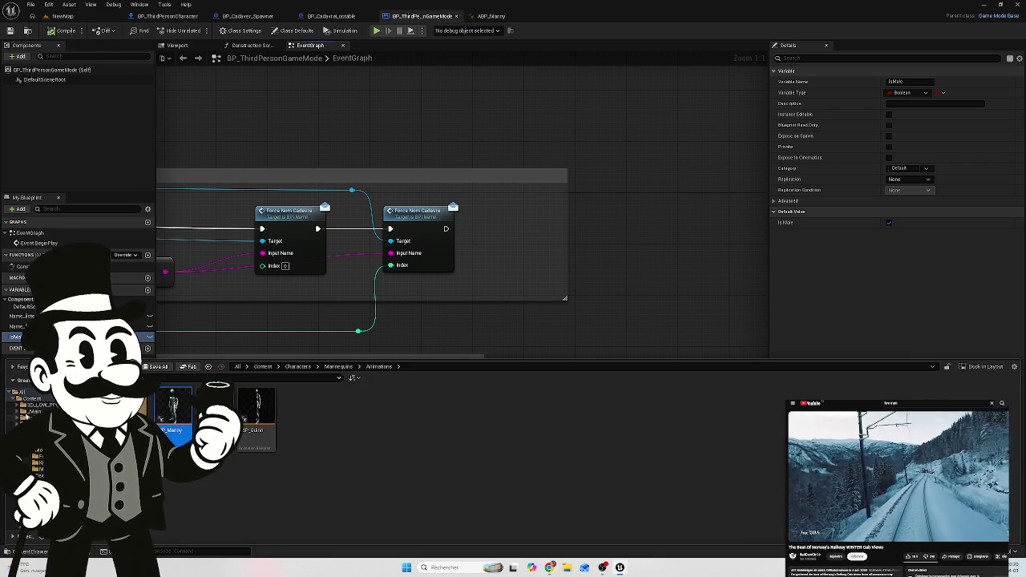
pyautogui.click(32, 399)
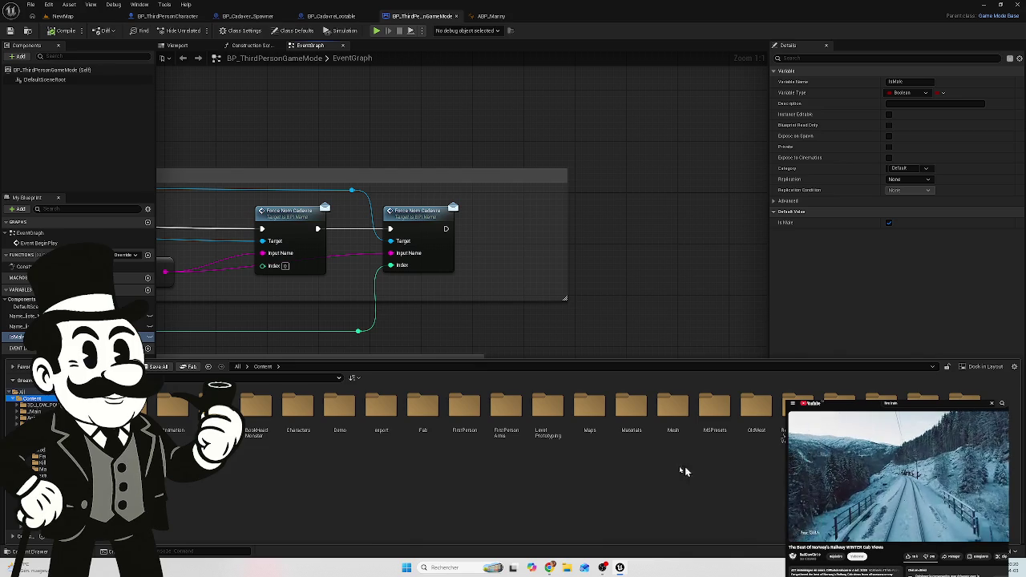
pyautogui.doubleClick(199, 405)
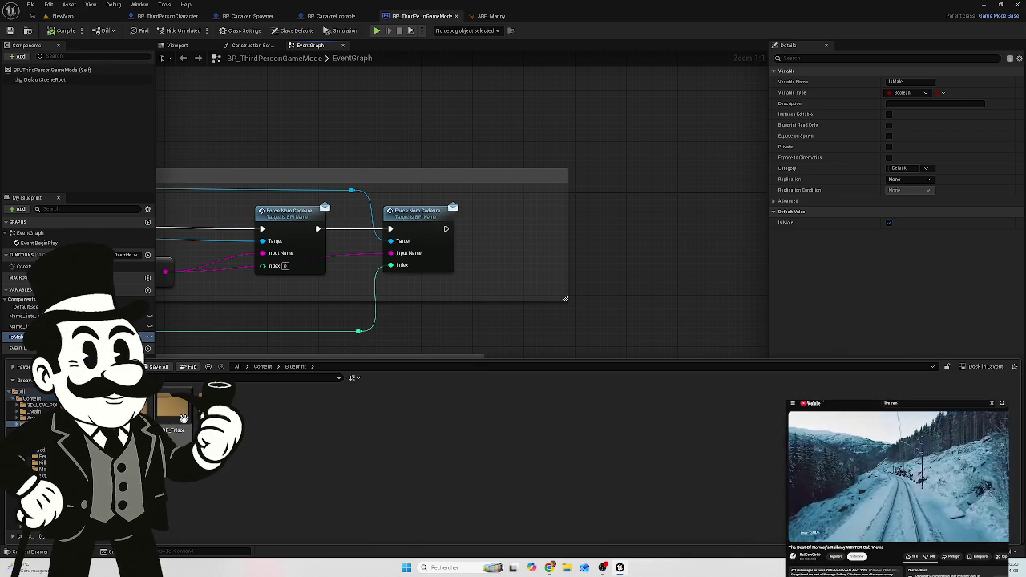
pyautogui.doubleClick(298, 413)
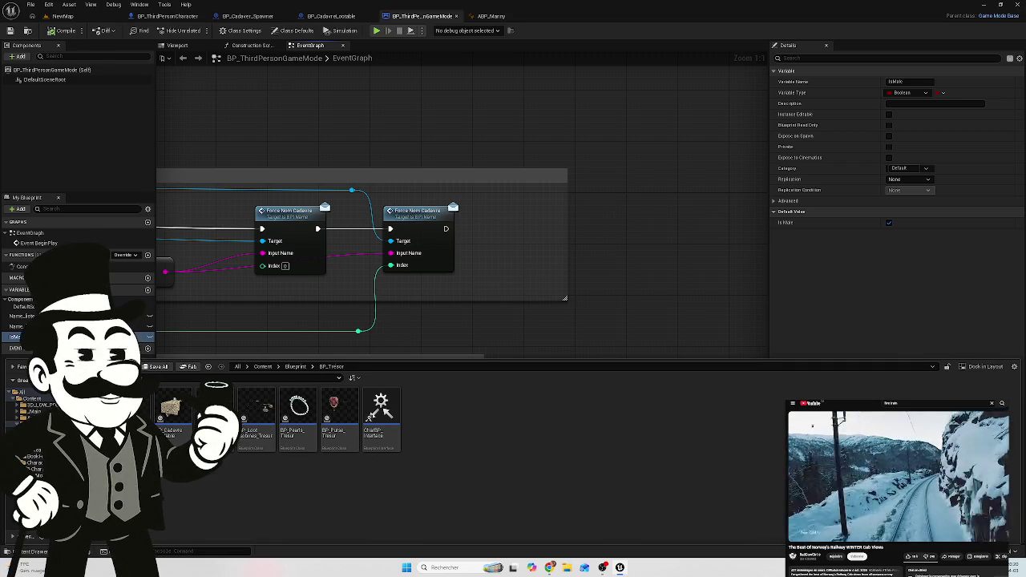
pyautogui.click(34, 411)
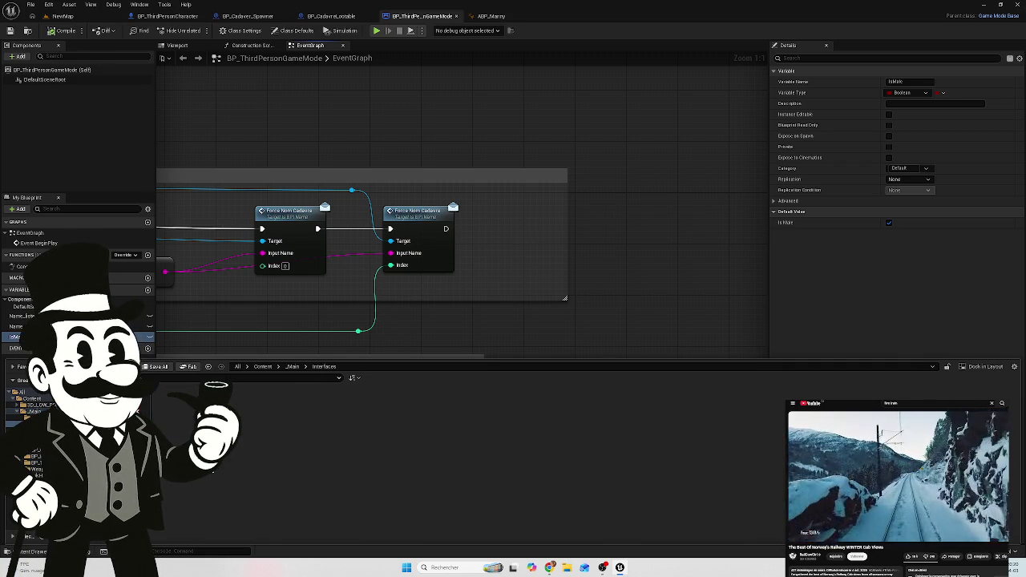
# Step: Select the second Force Nom Cadavre call and locate the BPI_Name interface in the Content Drawer
pyautogui.click(407, 224)
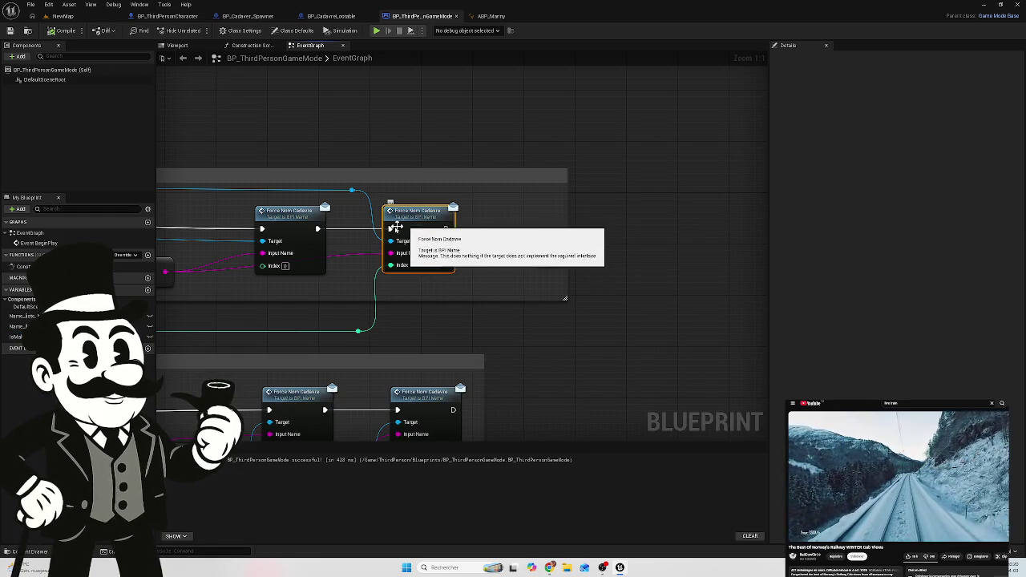
pyautogui.hotkey('ctrl', 'space')
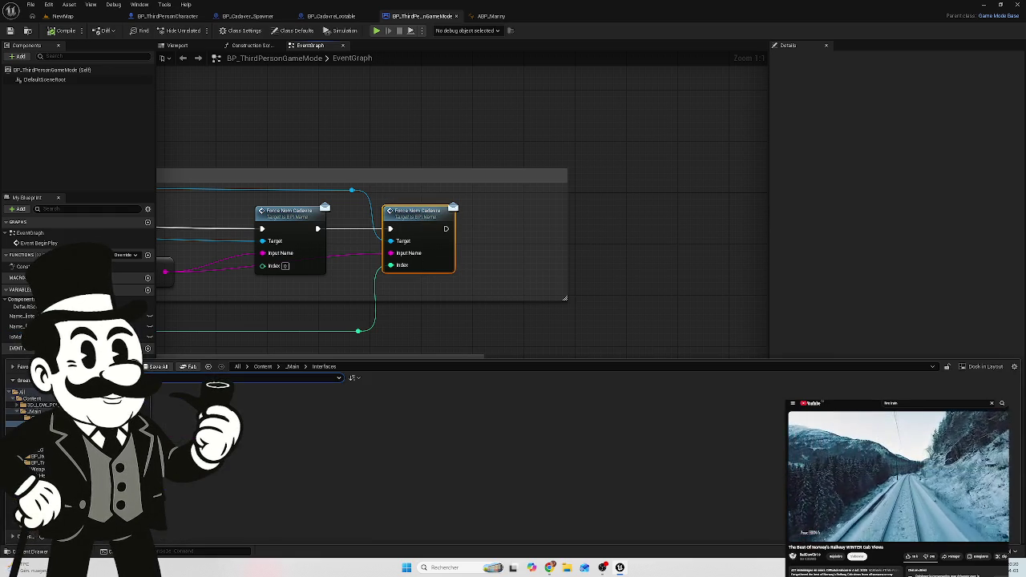
pyautogui.click(32, 400)
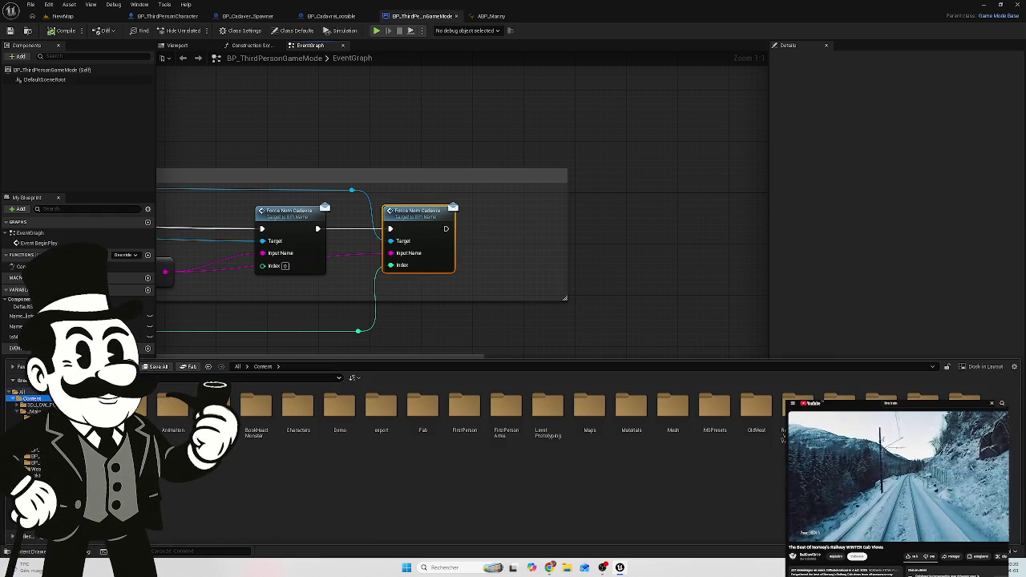
pyautogui.doubleClick(170, 407)
pyautogui.doubleClick(170, 408)
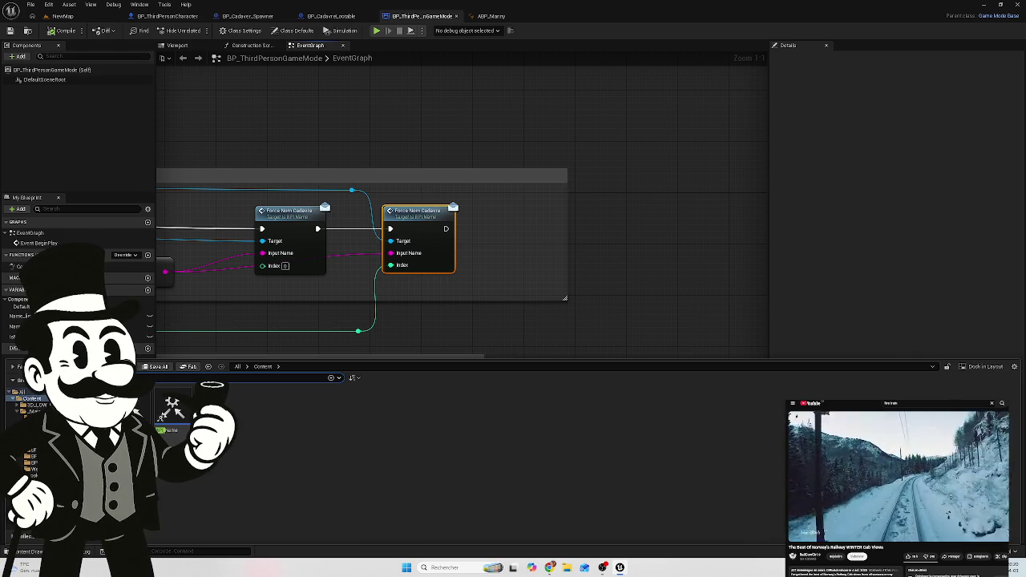
pyautogui.click(164, 413)
pyautogui.moveTo(177, 406)
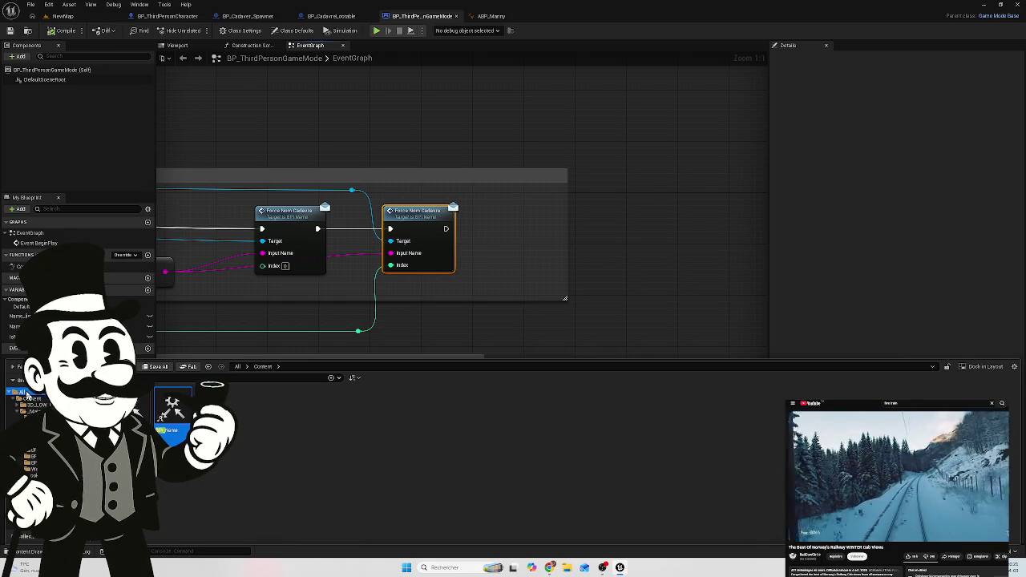
pyautogui.click(32, 411)
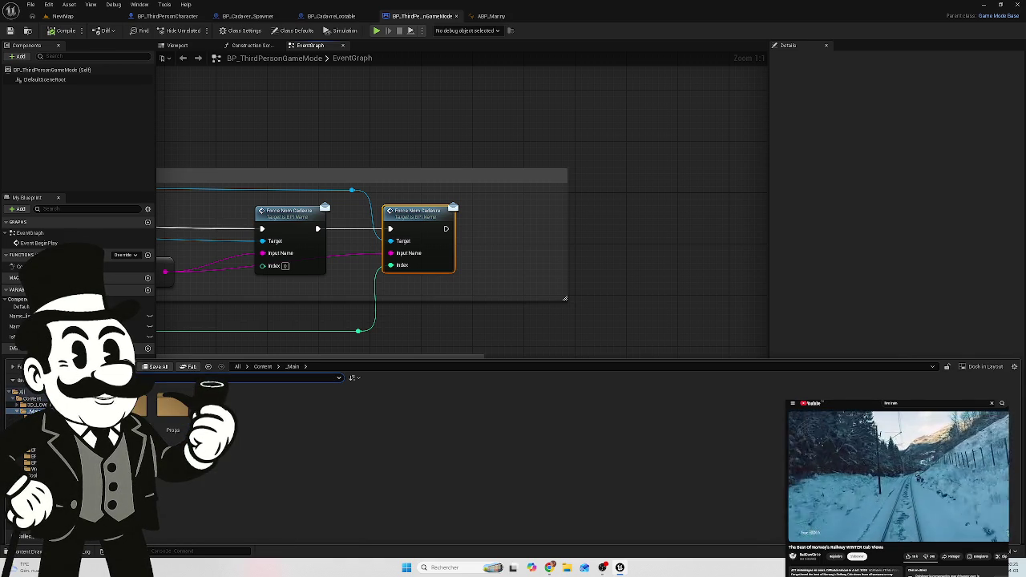
pyautogui.click(36, 418)
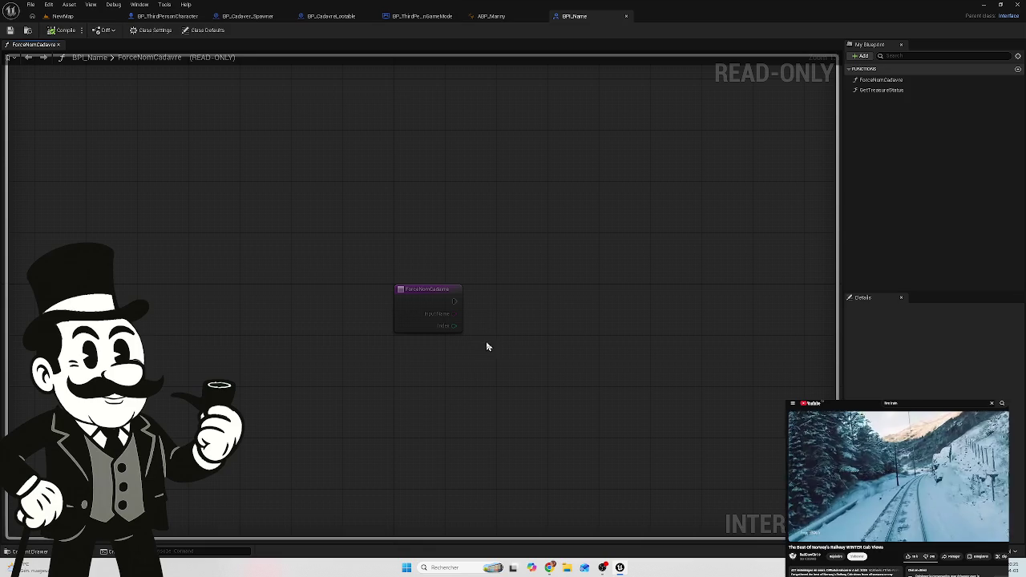
# Step: Check ForceNomCadavre's properties, then return to BP_ThirdPersonGameMode's name-setting nodes
pyautogui.click(409, 309)
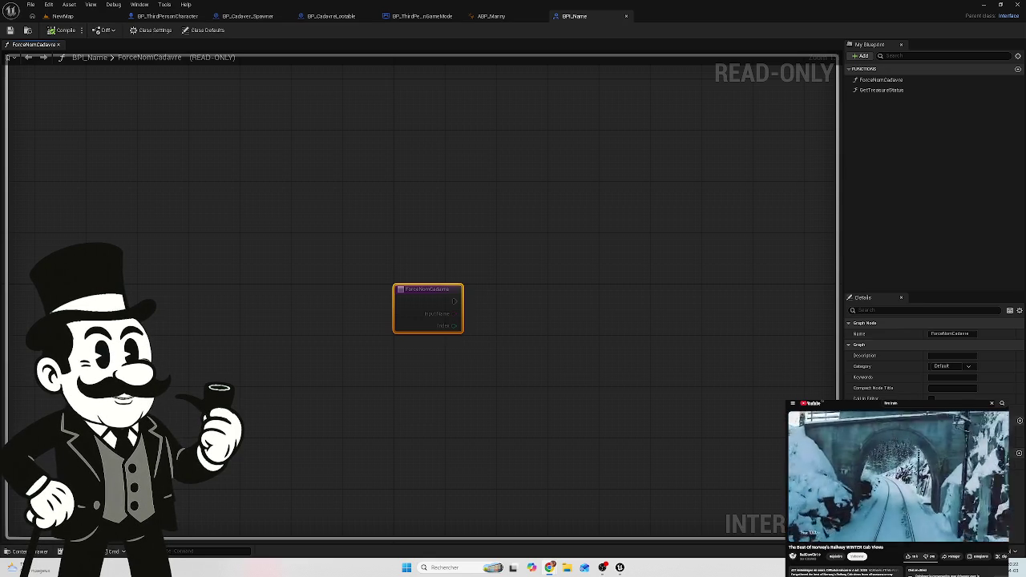
pyautogui.click(400, 16)
pyautogui.moveTo(424, 101); pyautogui.dragTo(537, 122)
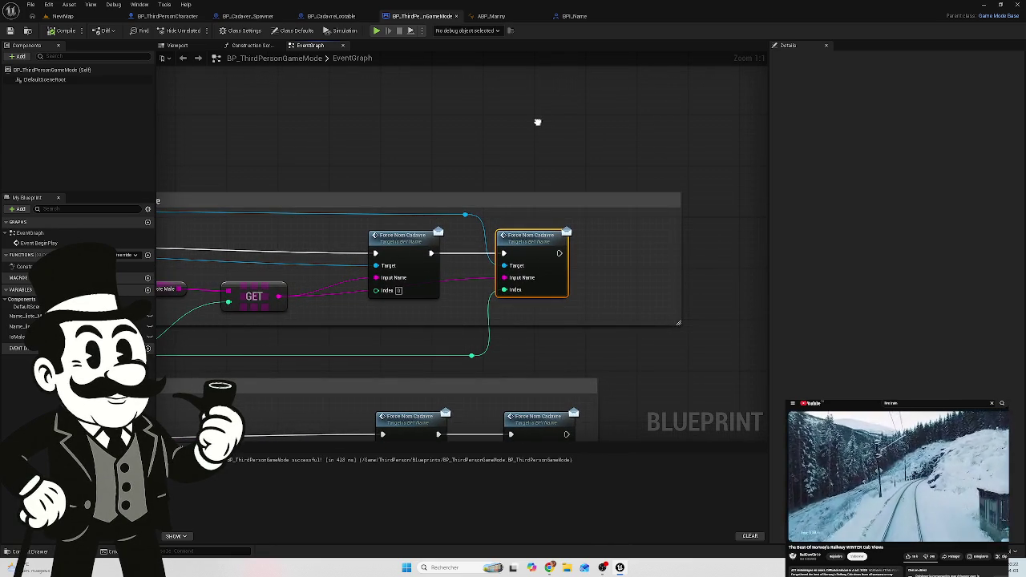
pyautogui.moveTo(537, 122); pyautogui.dragTo(528, 134)
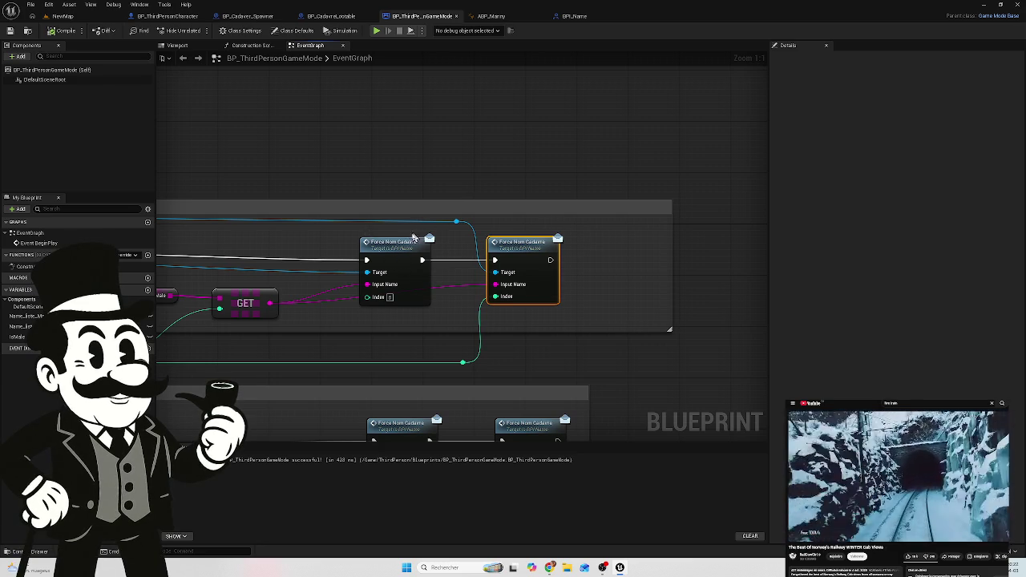
# Step: In BP_CadavreLootable's BeginPlay logic, pull a new wire from the Branch's False output
pyautogui.click(331, 16)
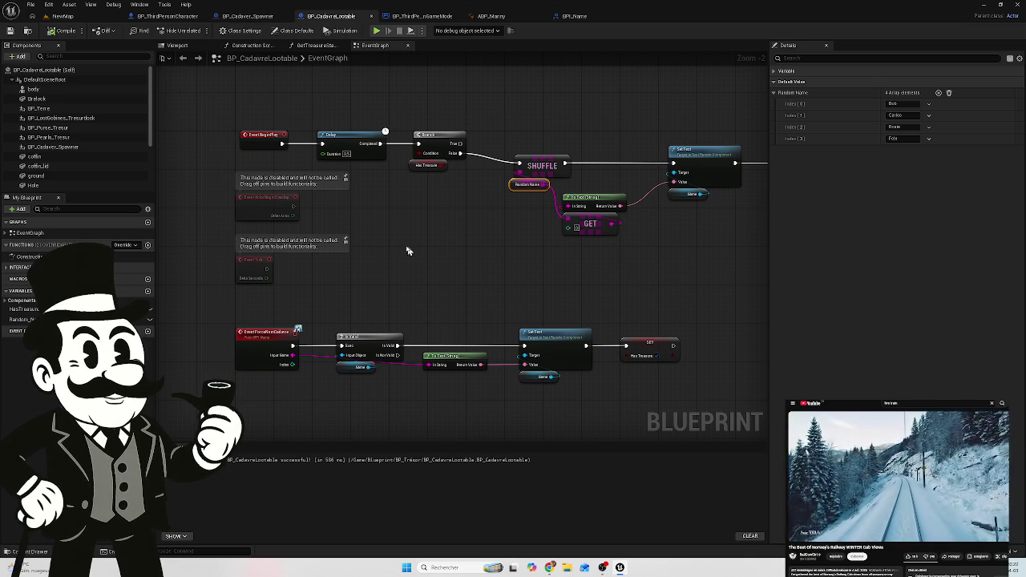
pyautogui.moveTo(428, 280); pyautogui.dragTo(378, 270)
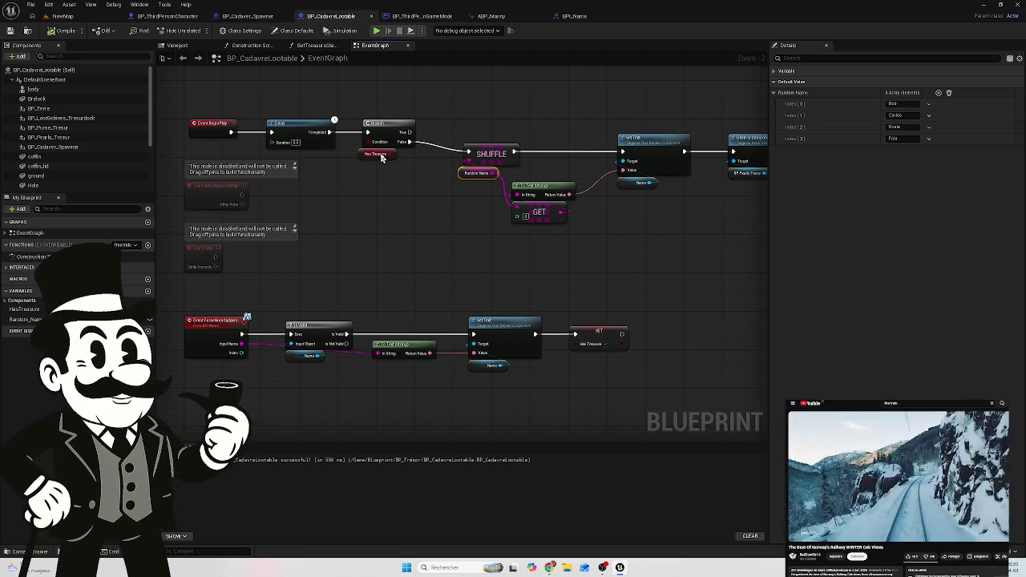
pyautogui.moveTo(408, 141)
pyautogui.mouseDown()
pyautogui.moveTo(379, 271)
pyautogui.moveTo(380, 239)
pyautogui.moveTo(413, 219)
pyautogui.mouseUp()
# Step: Add a Cast To BP_ThirdPersonGameMode node and place it under the Branch
pyautogui.write('cast to')
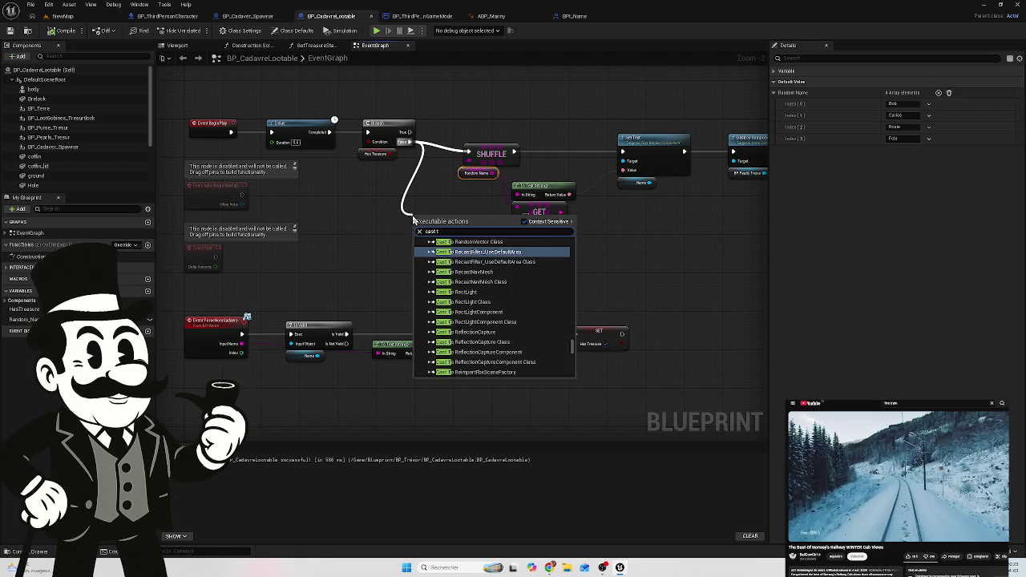
pyautogui.write(' BP')
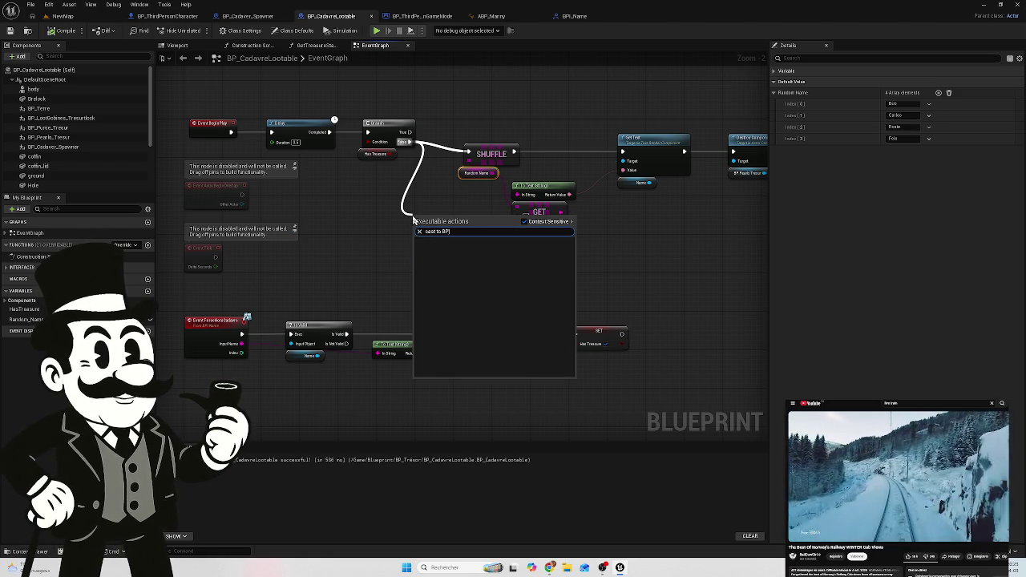
pyautogui.write('_')
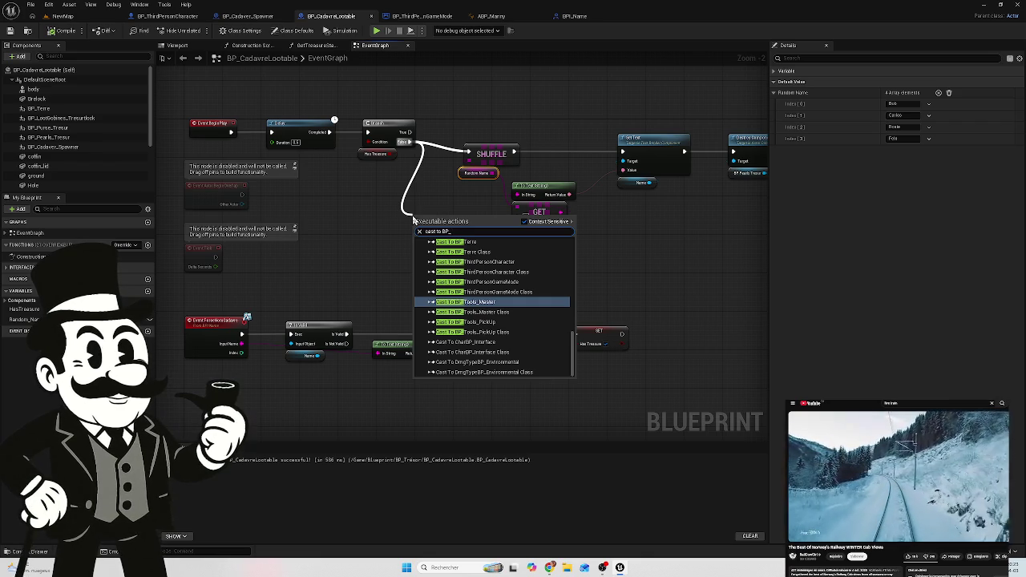
pyautogui.write('th')
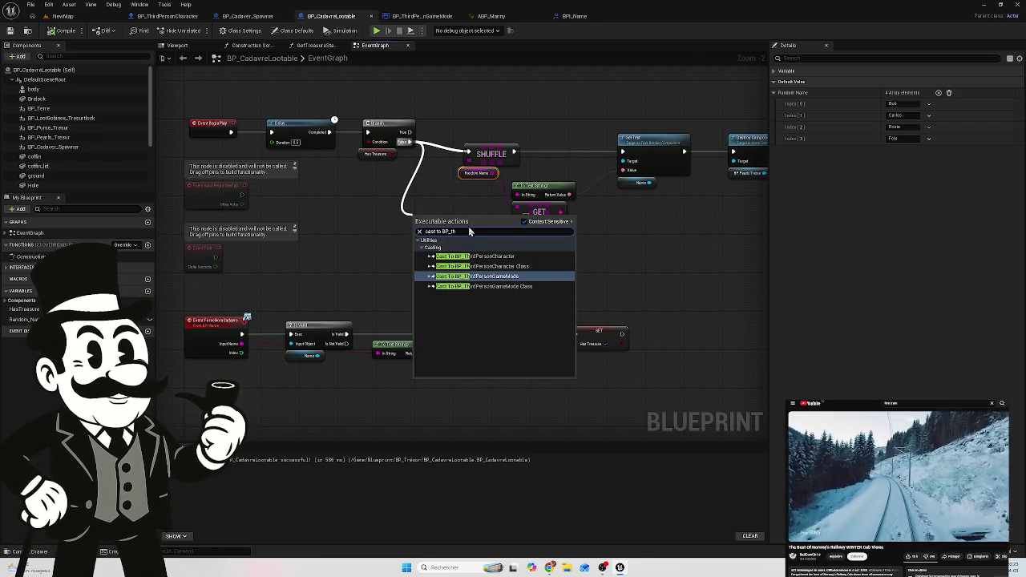
pyautogui.click(516, 277)
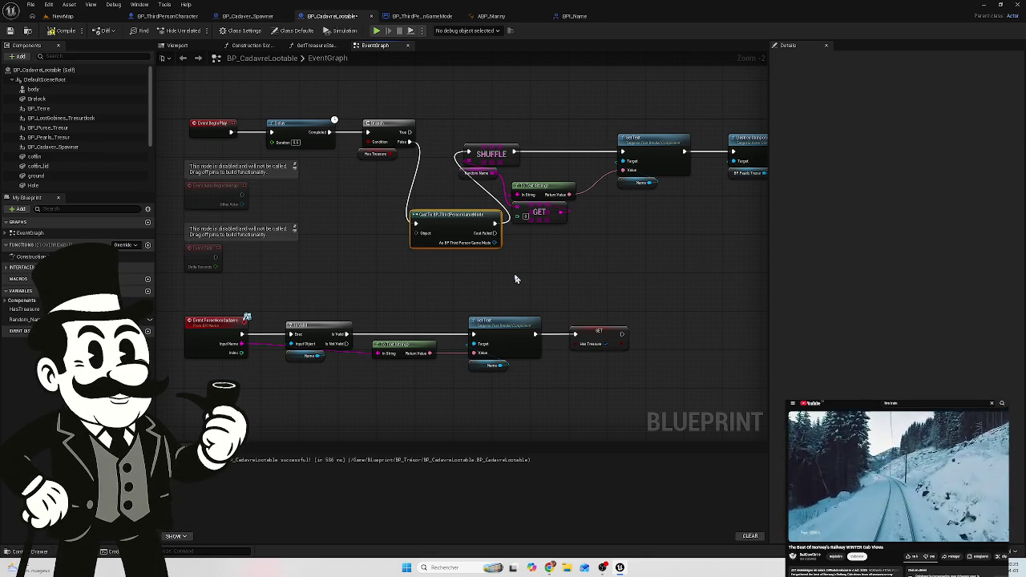
pyautogui.moveTo(461, 221)
pyautogui.mouseDown()
pyautogui.moveTo(394, 216)
pyautogui.moveTo(437, 206)
pyautogui.moveTo(423, 201)
pyautogui.mouseUp()
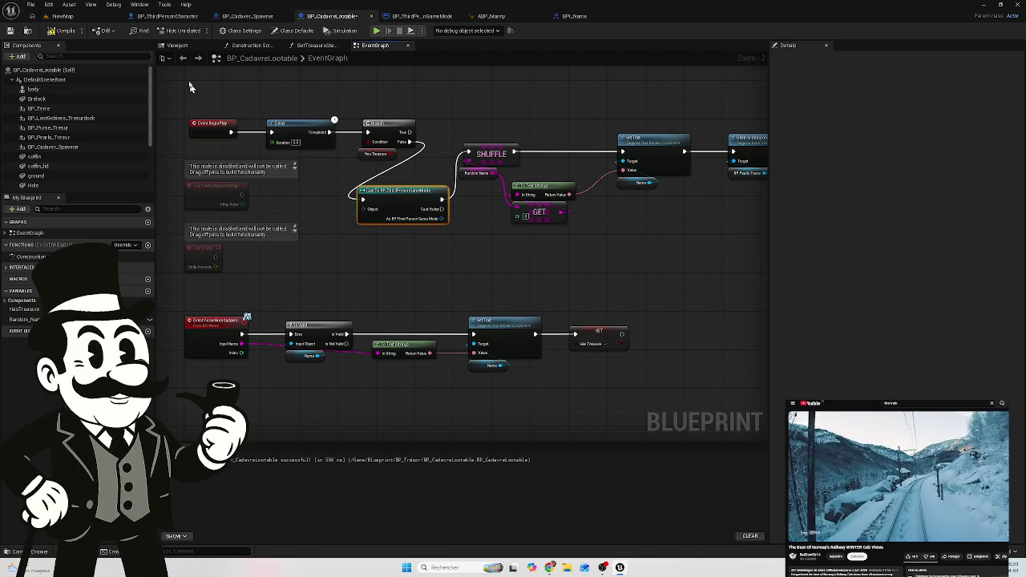
# Step: Check the Spawner and Character blueprints, then delete the Cast To BP_ThirdPersonGameMode node
pyautogui.click(271, 20)
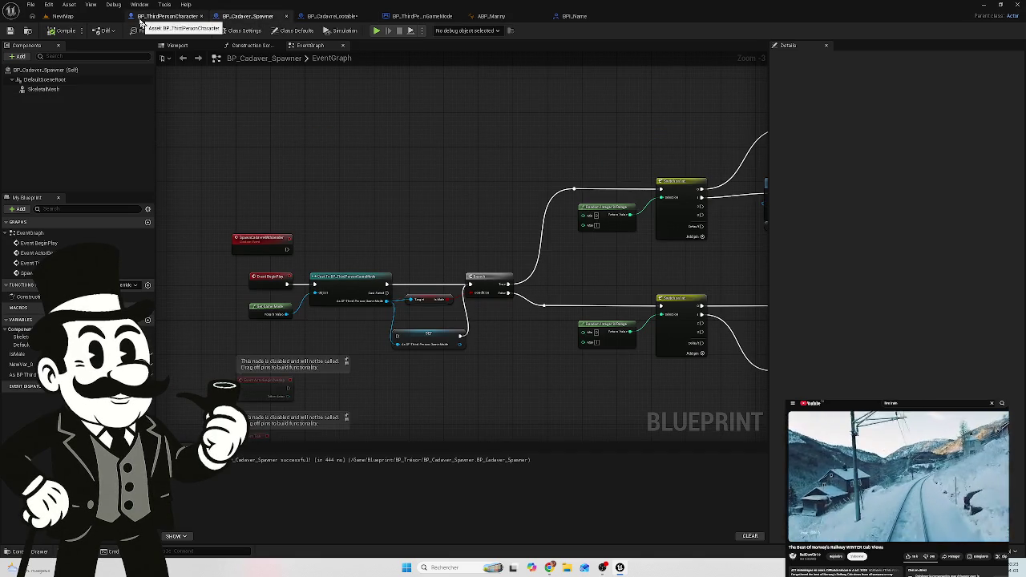
pyautogui.click(169, 16)
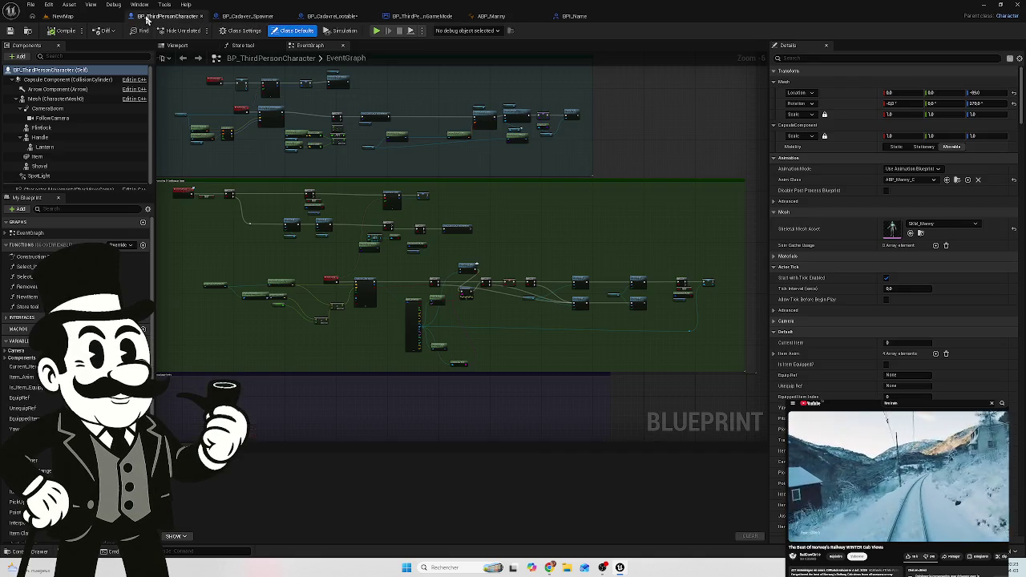
pyautogui.click(346, 15)
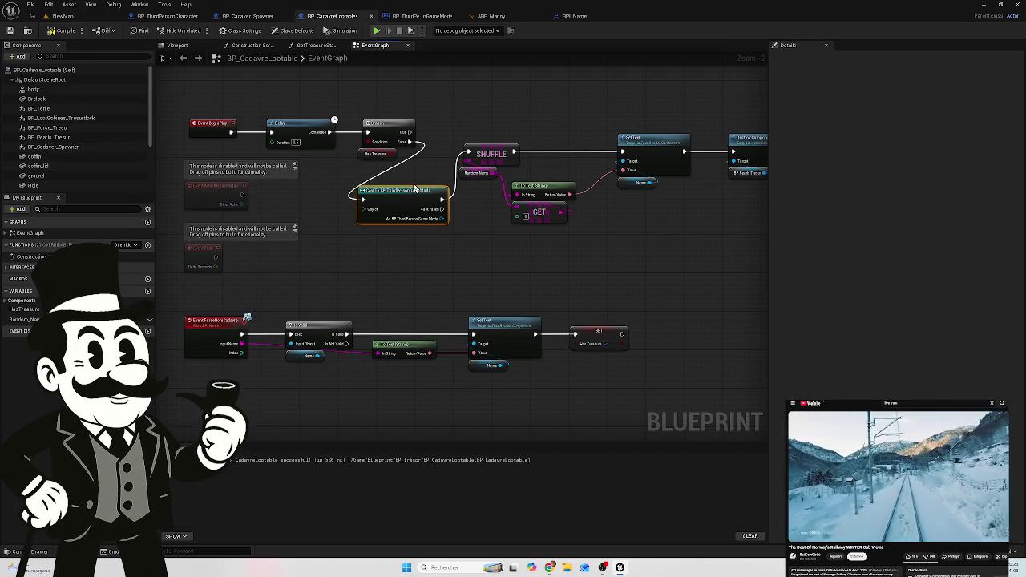
pyautogui.press('Delete')
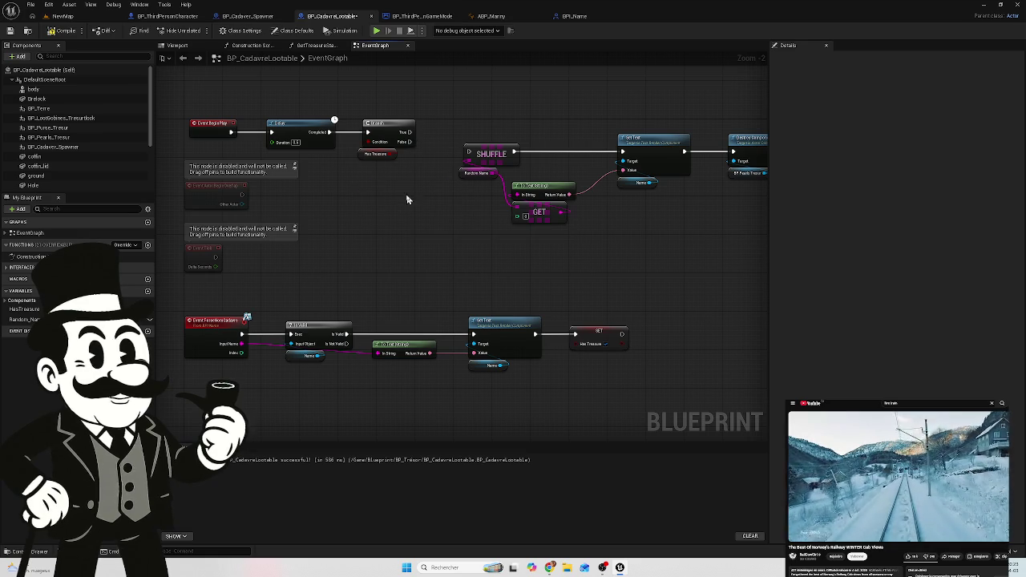